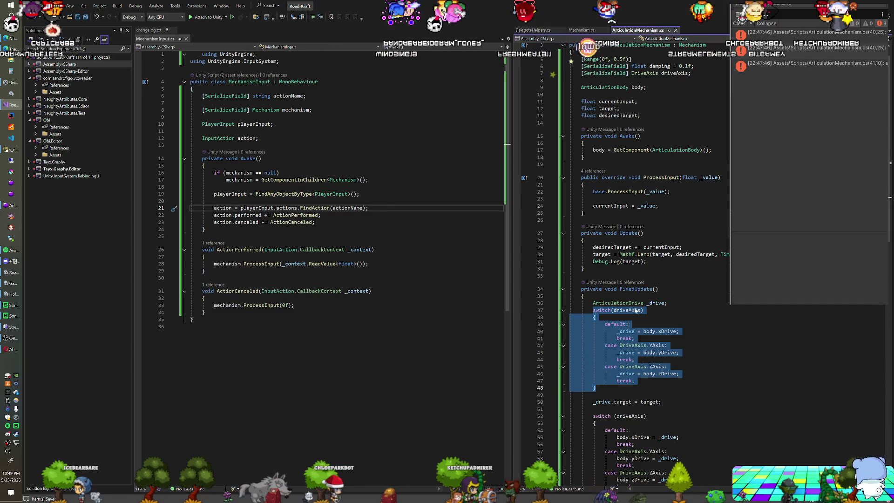
# Paste the switch(driveAxis) block into Update and clamp target to body.xDrive.lowerLimit in the default case
pyautogui.click(647, 261)
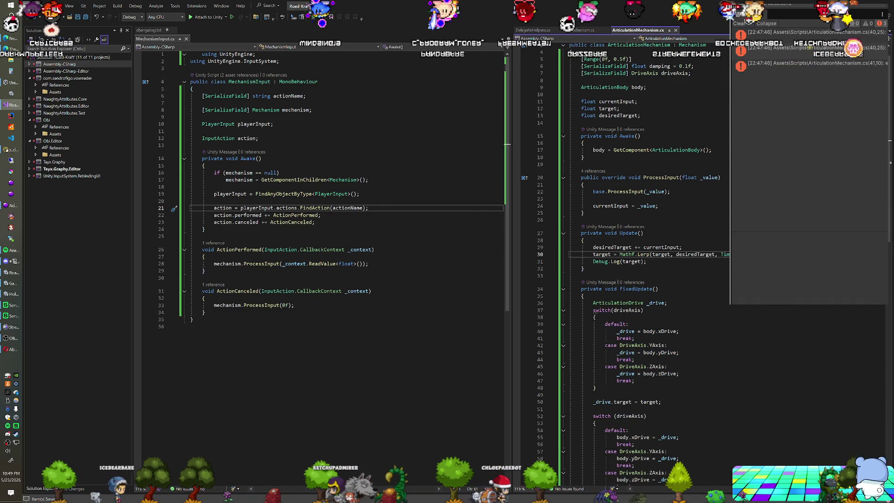
pyautogui.write('switch (driveAxis) {     default:         _drive = body.xDrive;         break;     case DriveAxis.YAxis:         _drive = body.yDrive;         break;     case DriveAxis.ZAxis:         _drive = body.zDrive;         break; }')
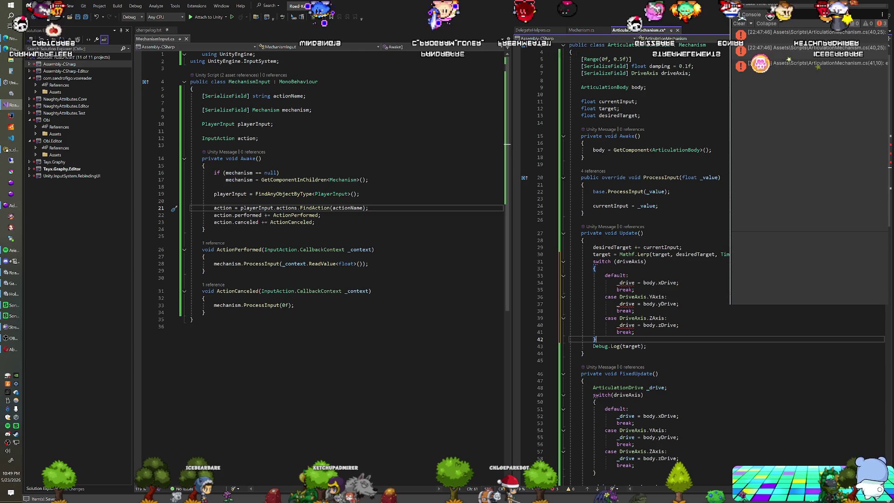
pyautogui.click(617, 282)
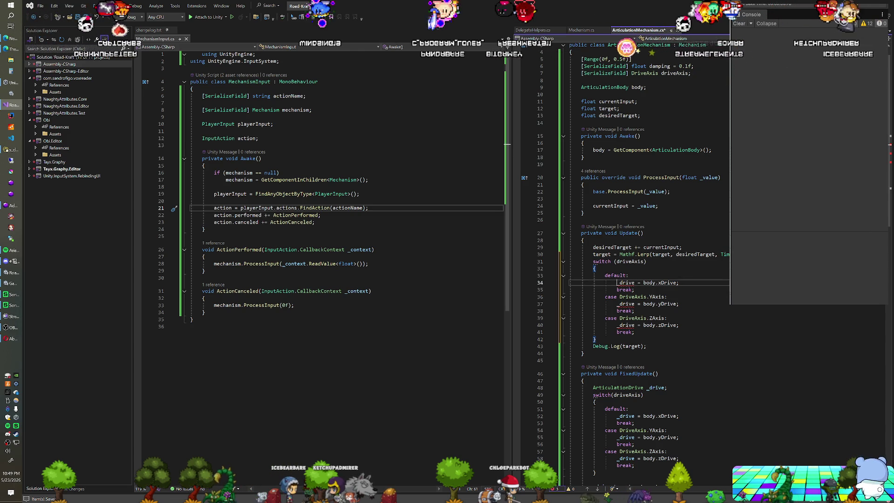
pyautogui.hotkey('shift', 'End')
pyautogui.write('target ')
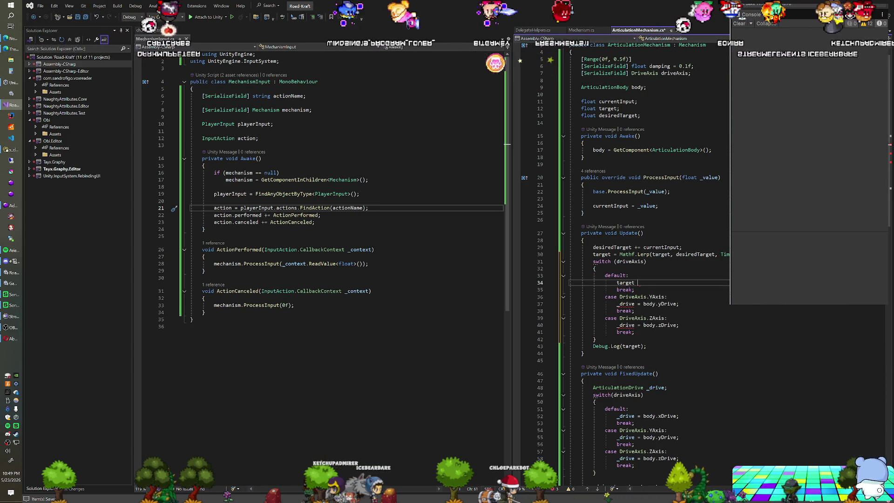
pyautogui.write('= Mathf.Clamp')
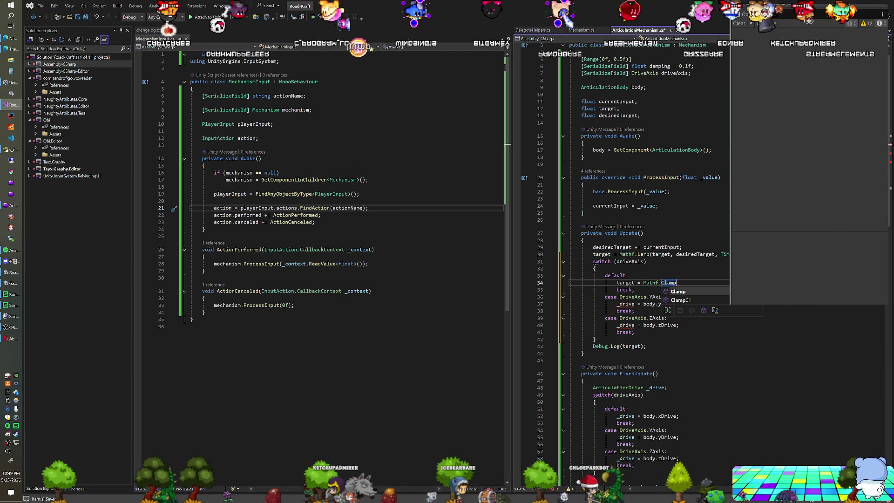
pyautogui.write('(target, x')
pyautogui.press('BackSpace')
pyautogui.write('d')
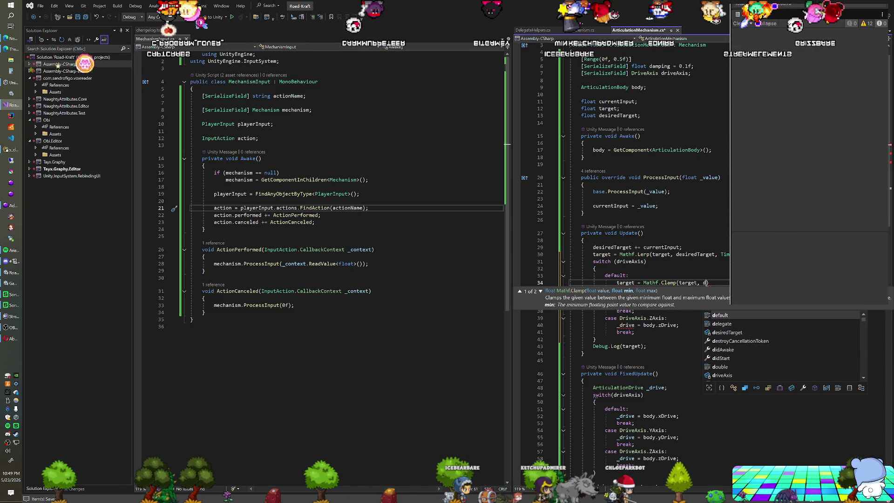
pyautogui.press('BackSpace')
pyautogui.write('d')
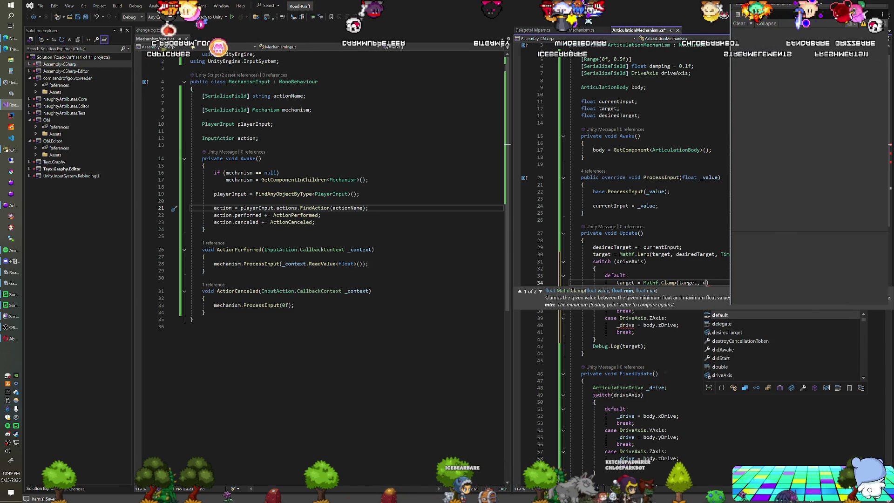
pyautogui.press('BackSpace')
pyautogui.write('body.x')
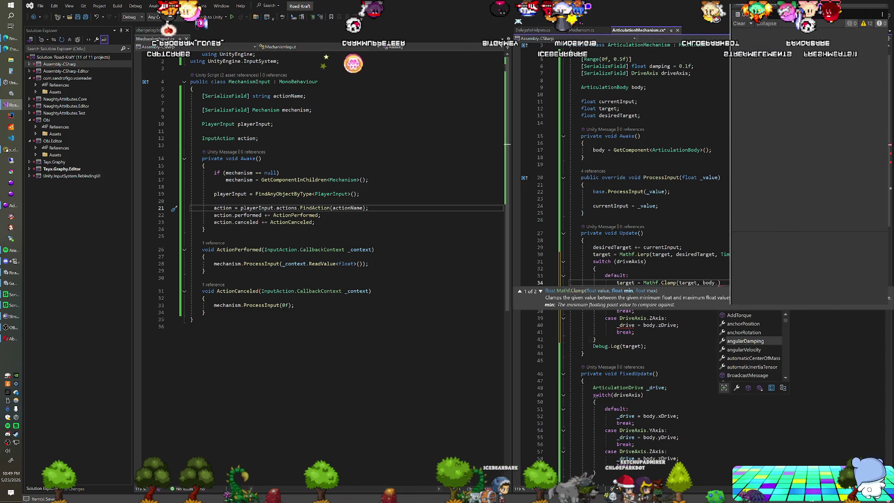
pyautogui.write('Drive.lim')
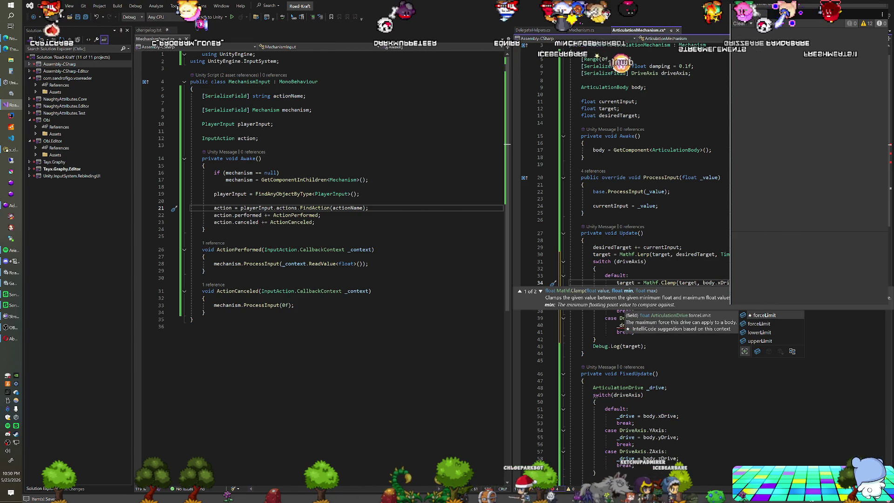
pyautogui.press('Down')
pyautogui.press('Down')
pyautogui.press('Tab')
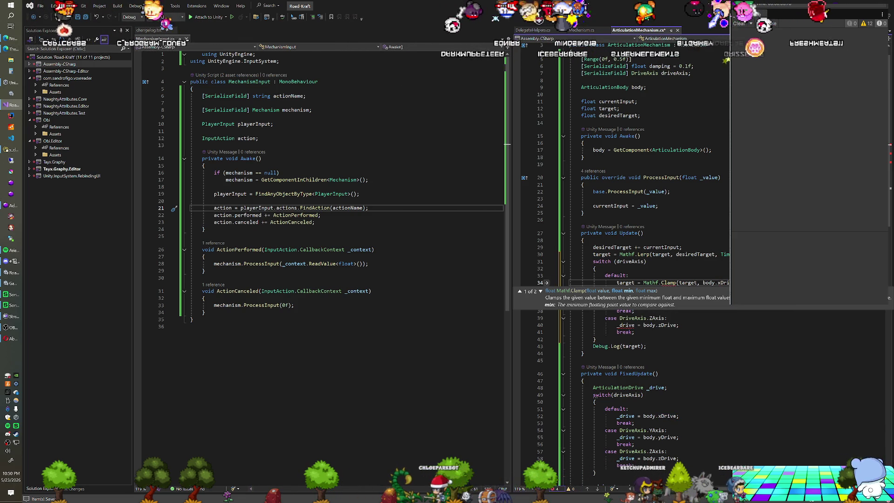
pyautogui.press('Escape')
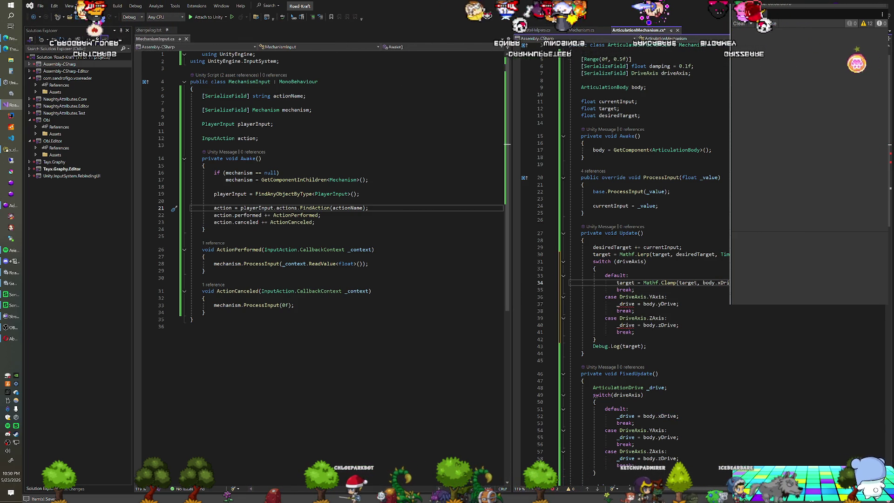
# Copy the clamp line into the YAxis and ZAxis cases, using yDrive and zDrive lower limits
pyautogui.hotkey('shift', 'Home')
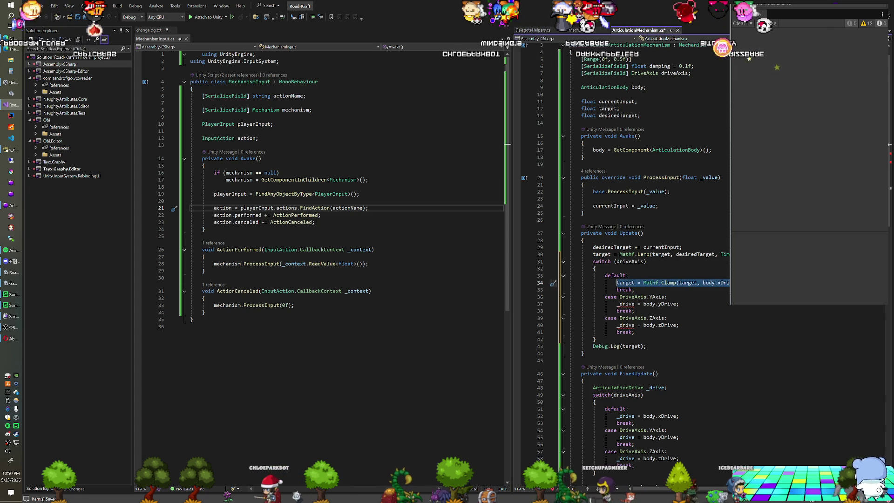
pyautogui.moveTo(617, 304); pyautogui.dragTo(654, 297)
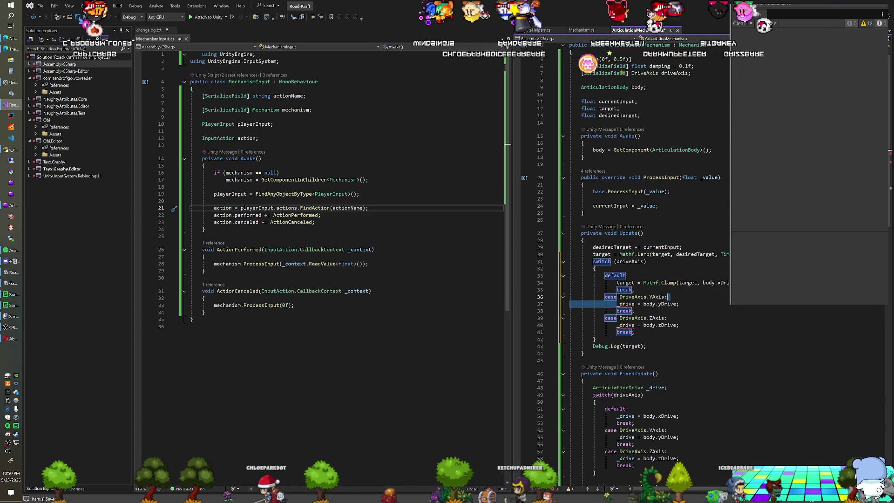
pyautogui.hotkey('ctrl', 'v')
pyautogui.click(617, 325)
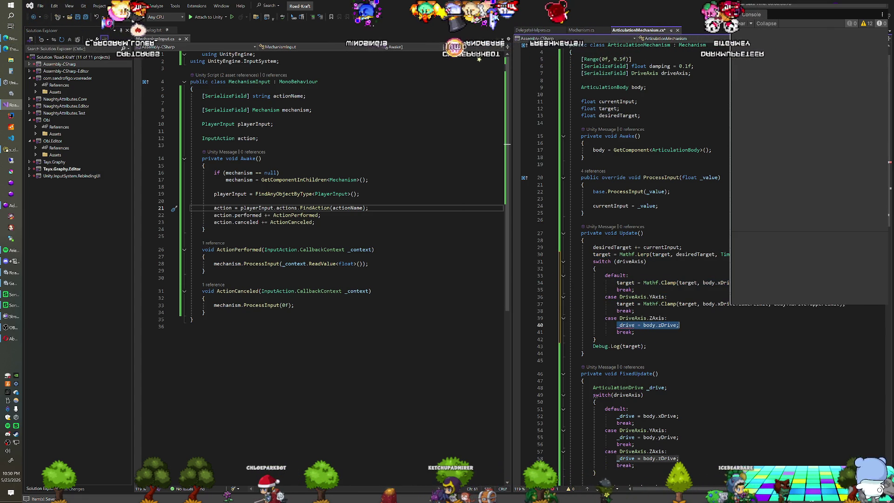
pyautogui.write('target = Mathf.Clamp(target, body.xDrive.lowerLimit, body.xDrive.upperLimit);')
pyautogui.click(721, 303)
pyautogui.press('BackSpace')
pyautogui.write('y')
pyautogui.click(720, 325)
pyautogui.press('BackSpace')
pyautogui.write('z')
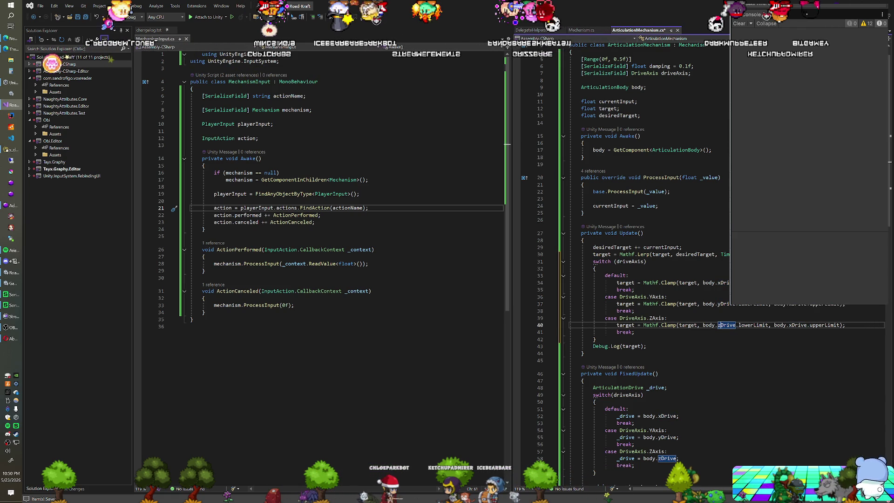
# Switch the YAxis and ZAxis upper limits to yDrive and zDrive, and delete Debug.Log(target)
pyautogui.click(798, 304)
pyautogui.click(793, 325)
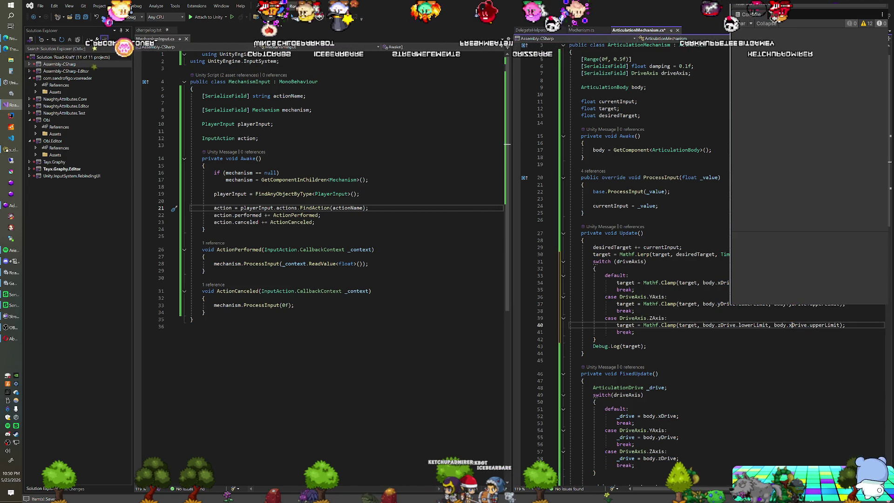
pyautogui.write('z')
pyautogui.moveTo(647, 346)
pyautogui.mouseDown()
pyautogui.moveTo(593, 346)
pyautogui.moveTo(596, 339)
pyautogui.mouseUp()
pyautogui.press('Delete')
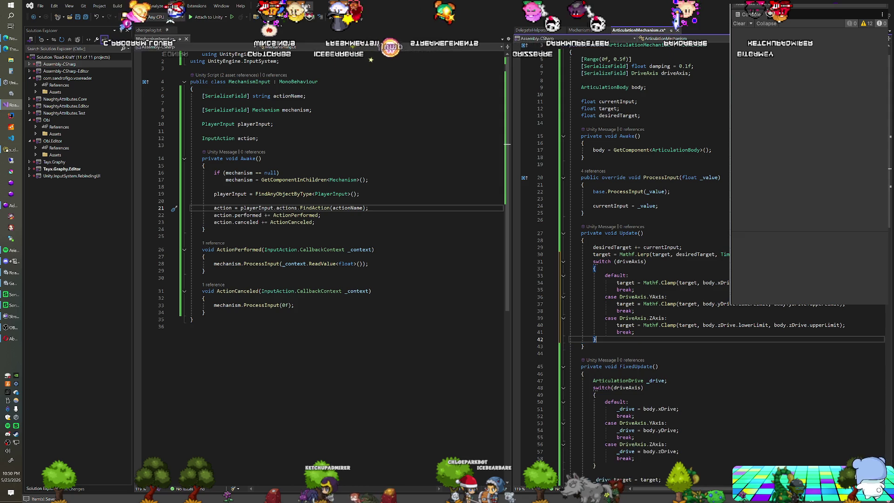
# Review the clamp switch and ProcessInput in ArticulationMechanism.cs, then return to the Unity editor
pyautogui.click(646, 262)
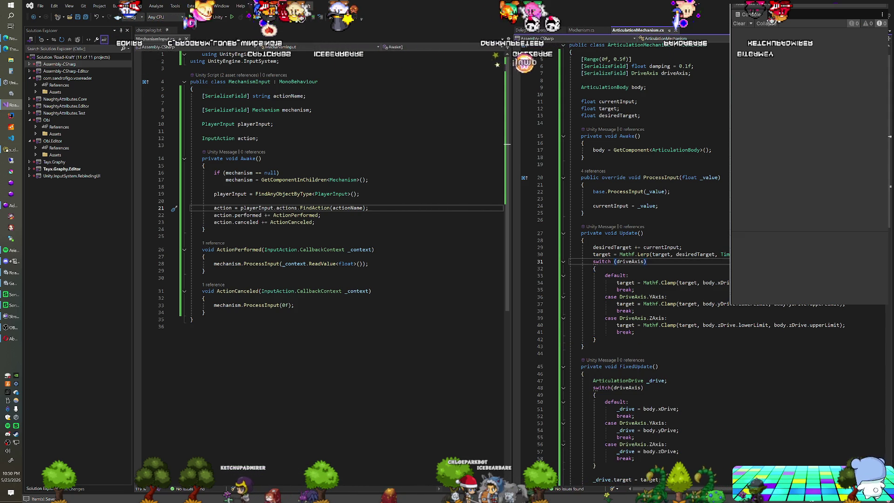
pyautogui.scroll(-4, 648, 261)
pyautogui.scroll(-6, 648, 261)
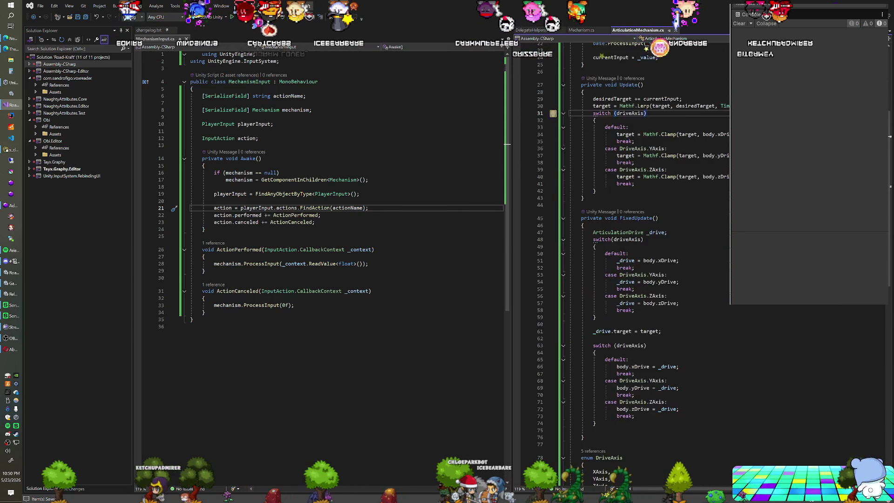
pyautogui.scroll(10, 648, 261)
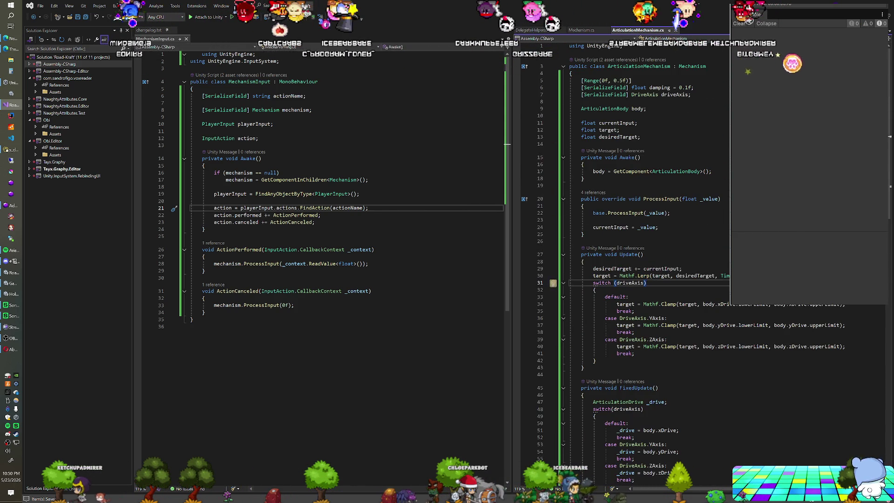
pyautogui.click(659, 227)
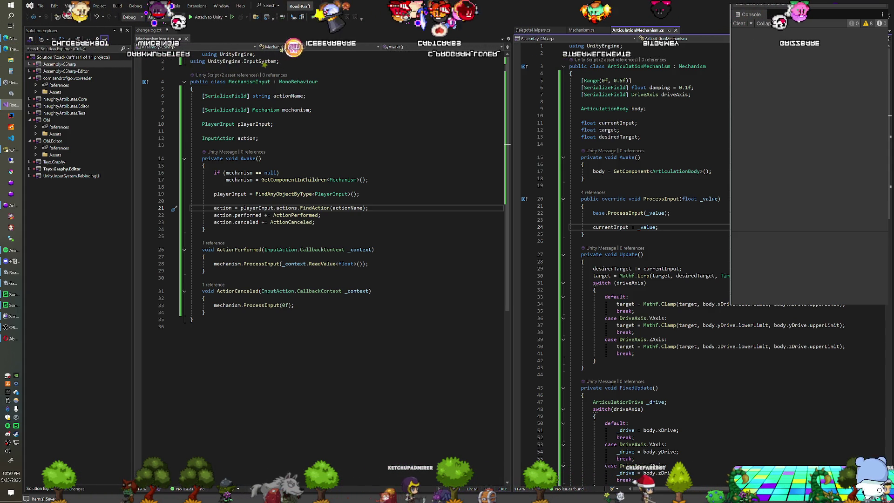
pyautogui.scroll(-7, 648, 265)
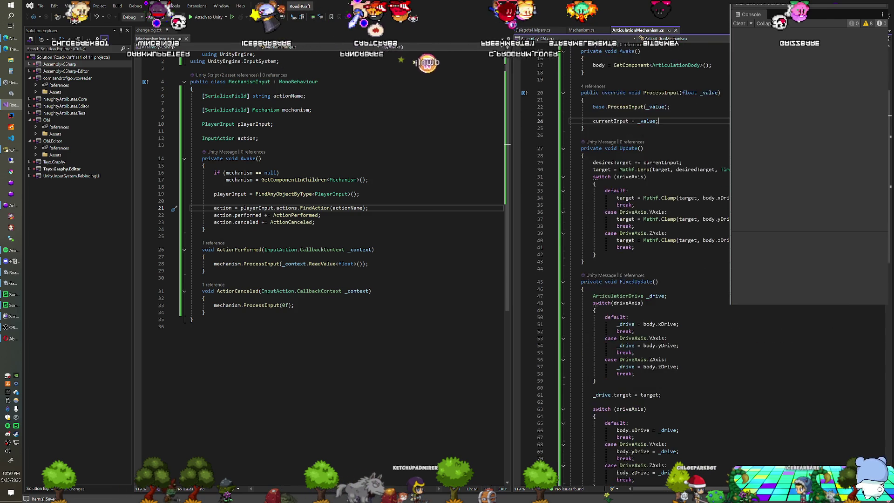
pyautogui.scroll(7, 647, 266)
pyautogui.click(641, 157)
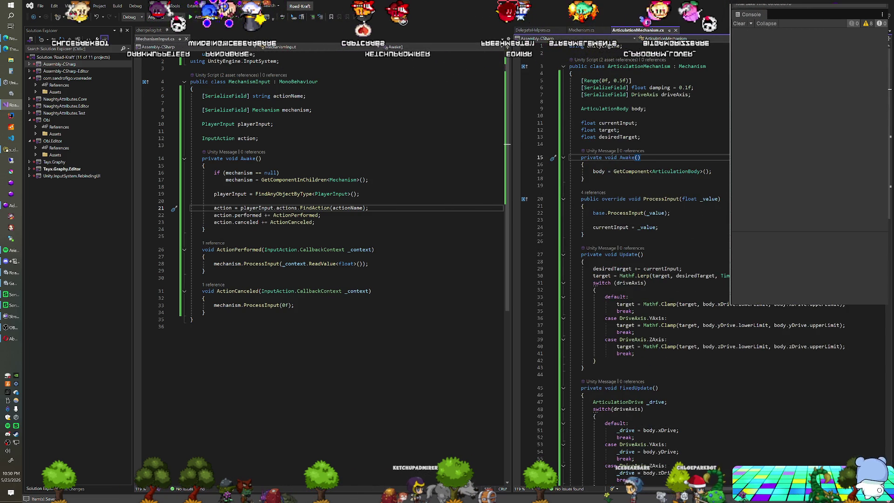
pyautogui.hotkey('alt', 'Tab')
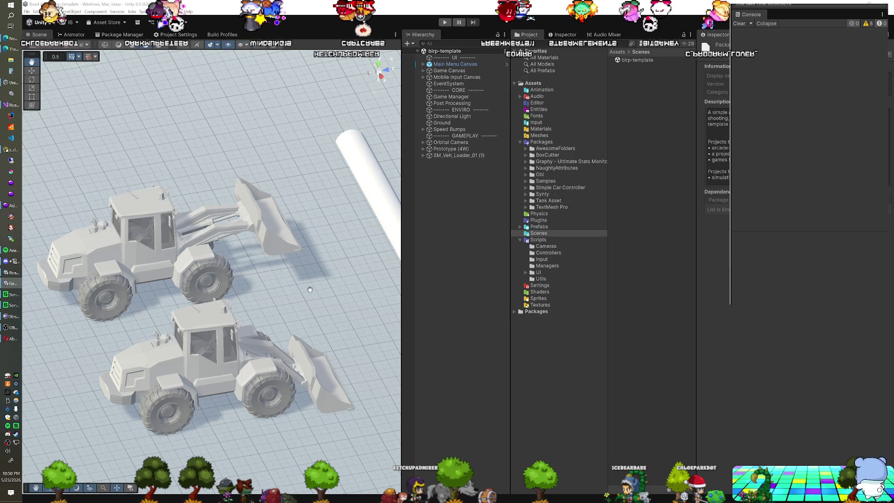
pyautogui.moveTo(273, 349); pyautogui.dragTo(255, 326)
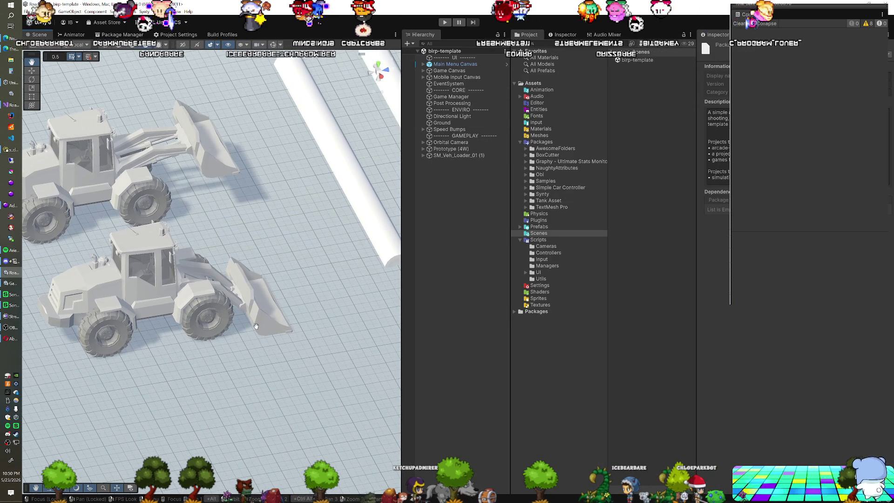
pyautogui.click(32, 70)
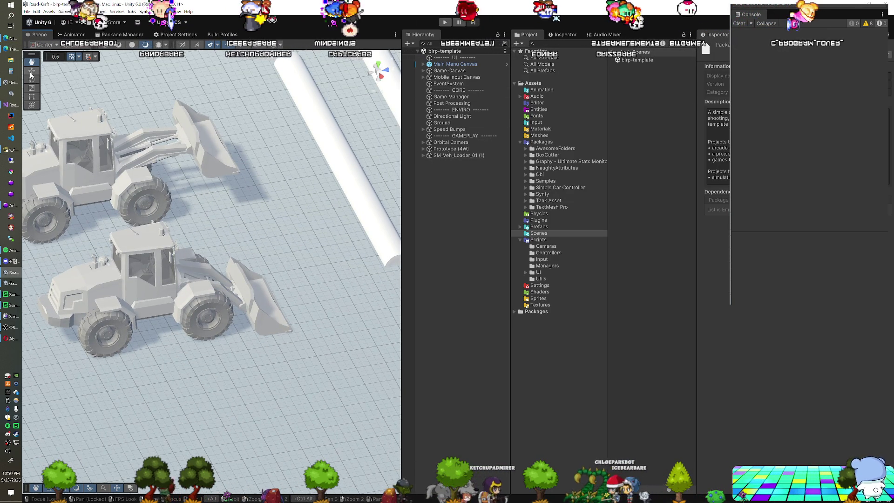
pyautogui.moveTo(202, 270); pyautogui.dragTo(212, 269)
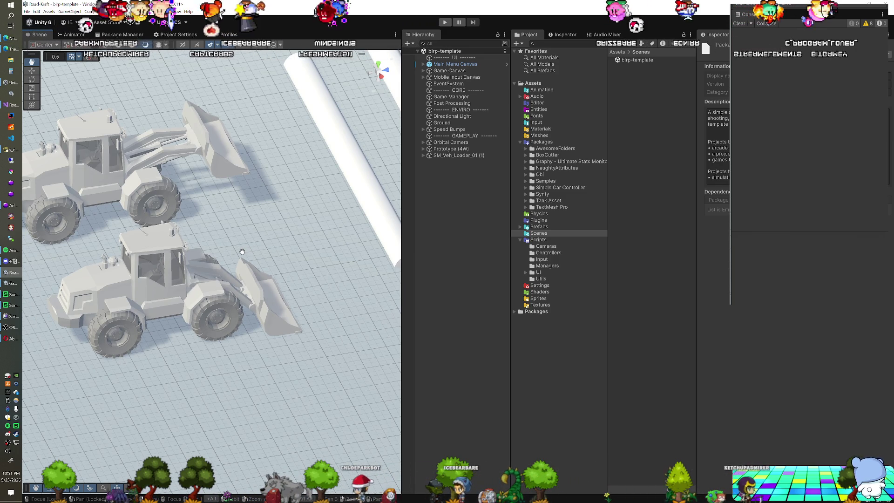
pyautogui.moveTo(228, 271); pyautogui.dragTo(212, 271)
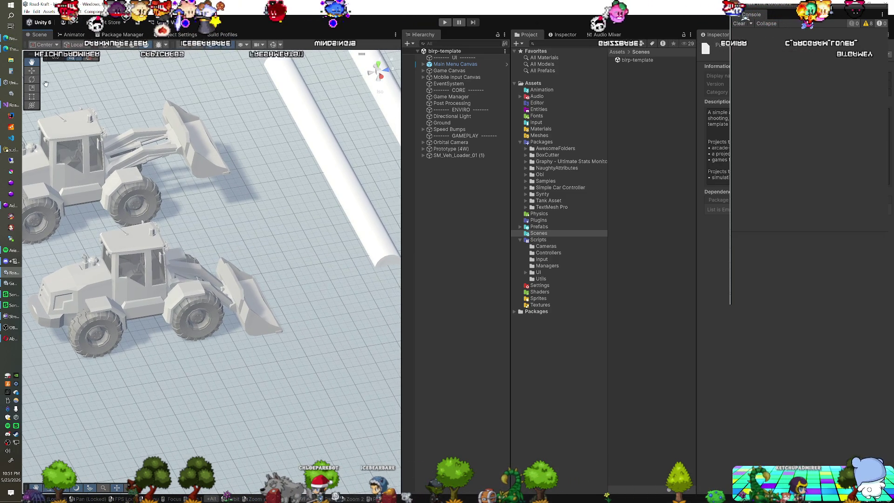
pyautogui.click(198, 272)
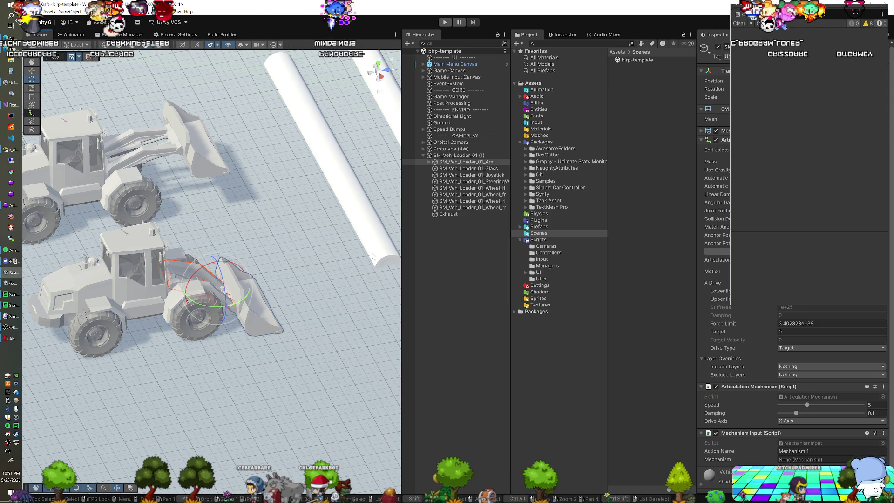
pyautogui.scroll(-2, 724, 282)
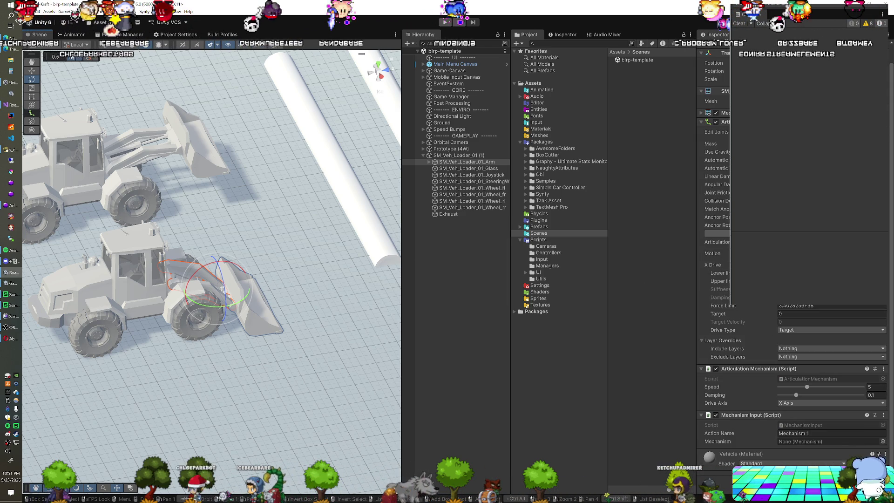
pyautogui.click(818, 403)
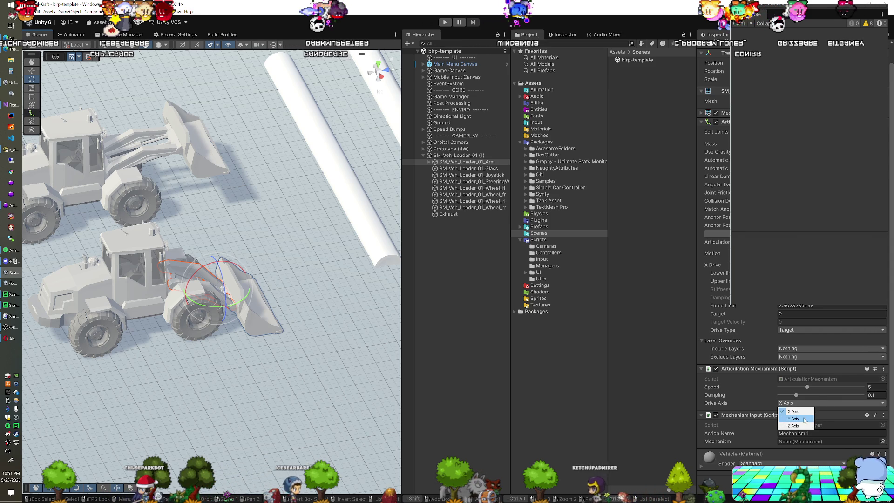
pyautogui.click(799, 412)
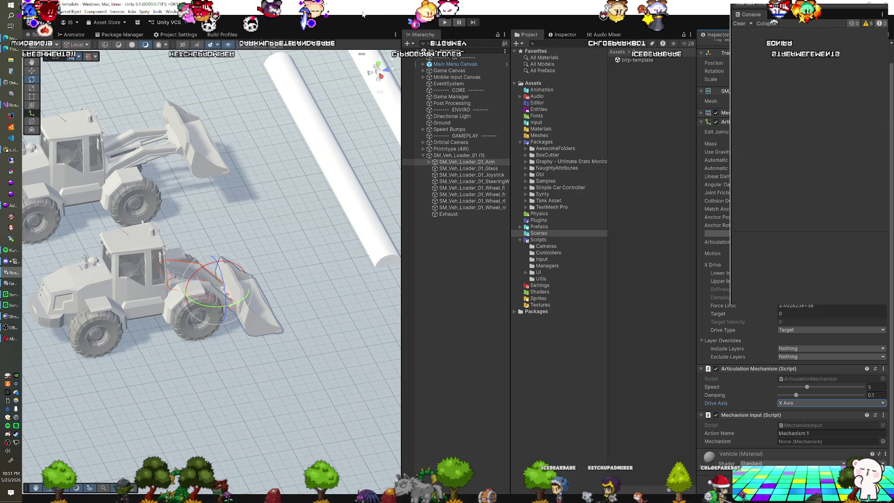
# Enter Play mode to test both loaders driving on the grid
pyautogui.click(444, 22)
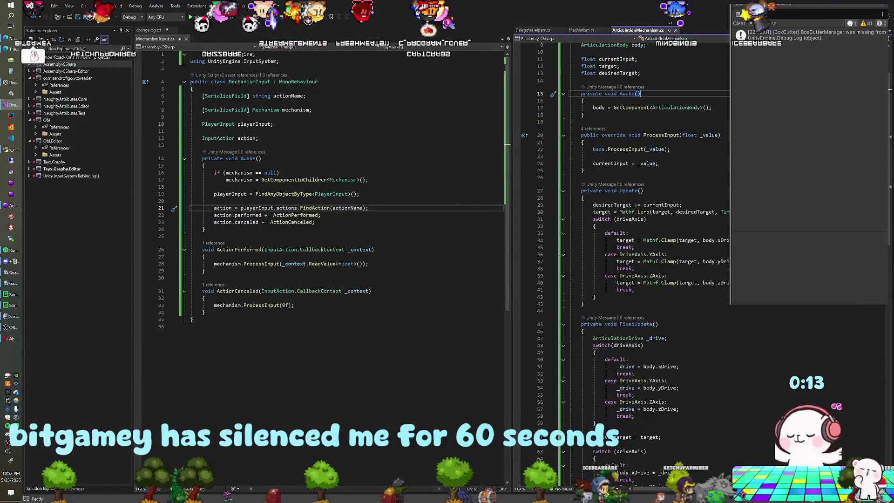
# Move the drive-axis switch block above the Mathf.Lerp line in Update
pyautogui.scroll(-5, 648, 261)
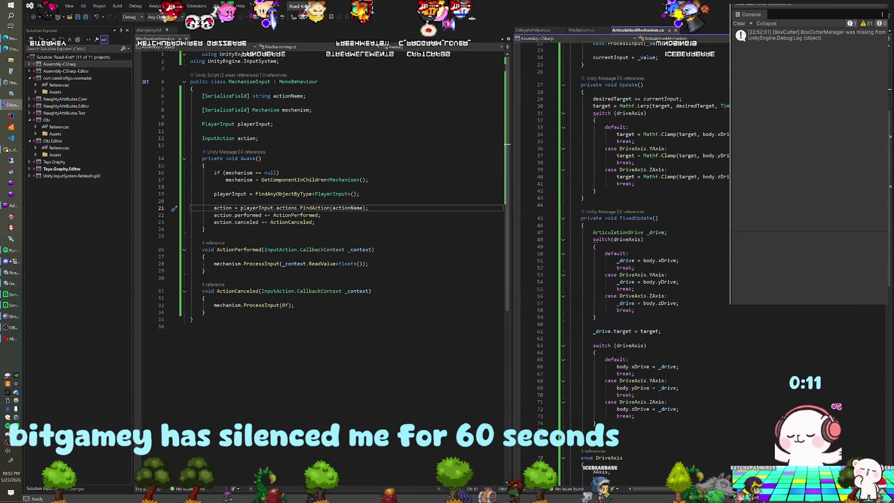
pyautogui.scroll(6, 647, 261)
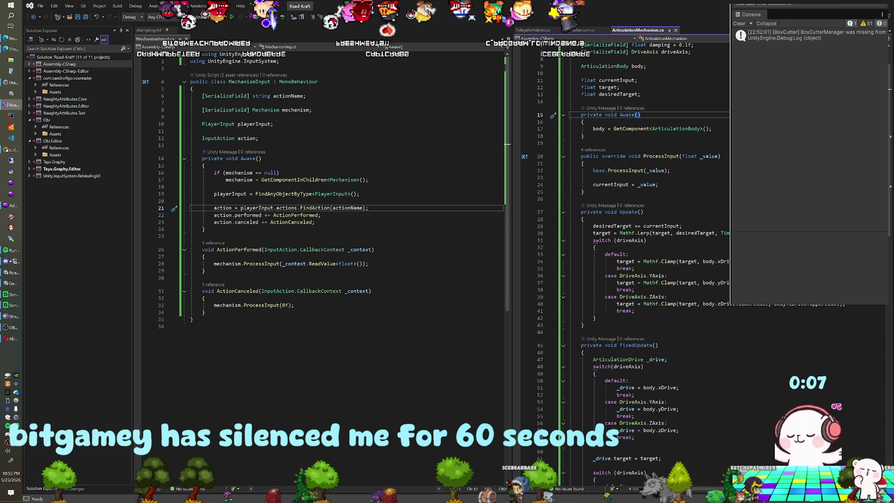
pyautogui.moveTo(597, 319)
pyautogui.mouseDown()
pyautogui.moveTo(606, 297)
pyautogui.moveTo(570, 240)
pyautogui.mouseUp()
pyautogui.hotkey('alt', 'Up')
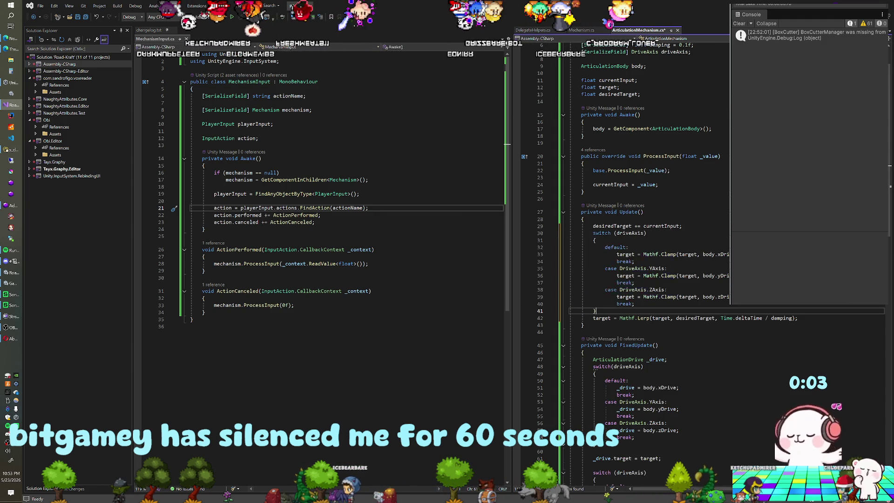
pyautogui.doubleClick(615, 227)
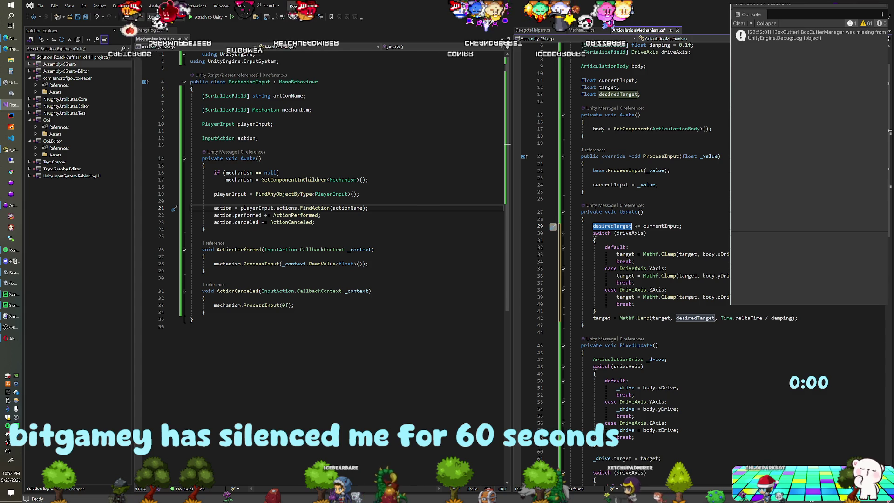
pyautogui.write('esiredTarget')
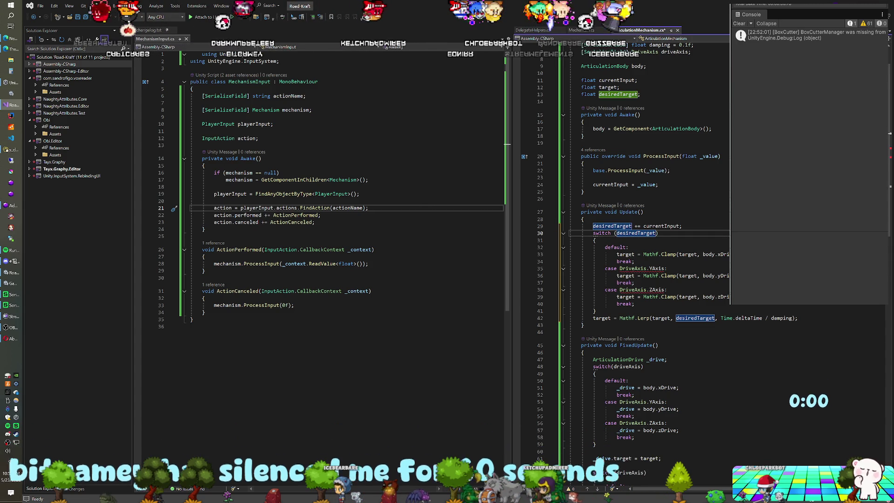
pyautogui.press('End')
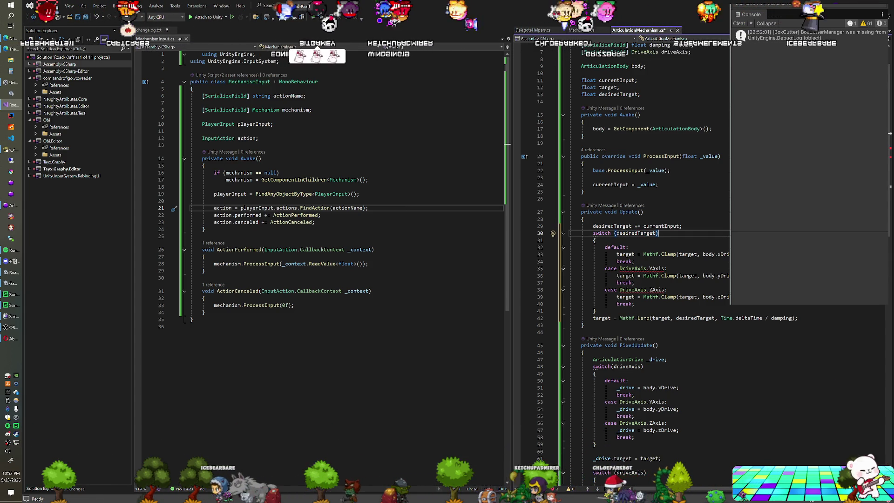
pyautogui.hotkey('ctrl', 'z')
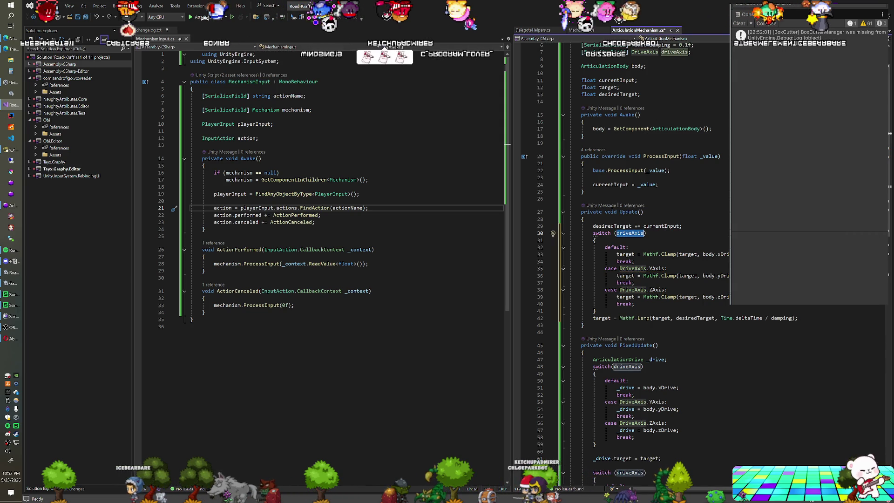
# Assign desiredTarget instead of target on lines 33, 36 and 39, save, and recompile in Unity
pyautogui.doubleClick(612, 226)
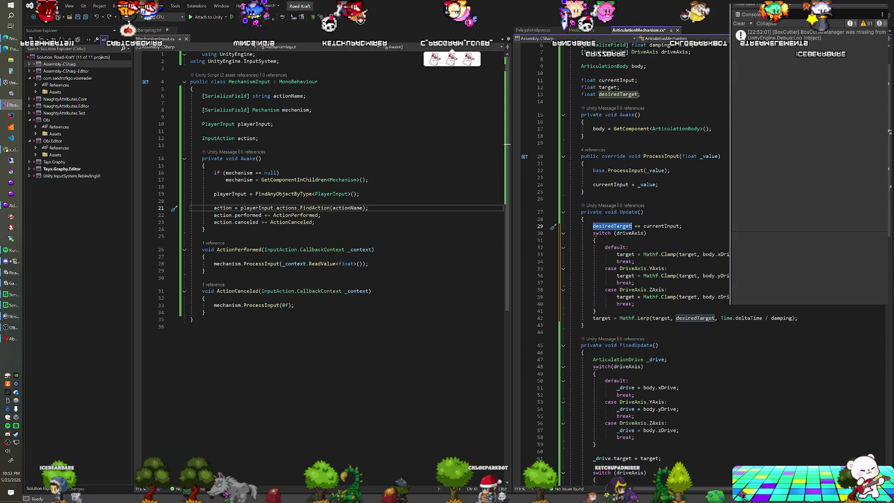
pyautogui.hotkey('ctrl', 'c')
pyautogui.doubleClick(625, 254)
pyautogui.hotkey('ctrl', 'v')
pyautogui.doubleClick(625, 276)
pyautogui.hotkey('ctrl', 'v')
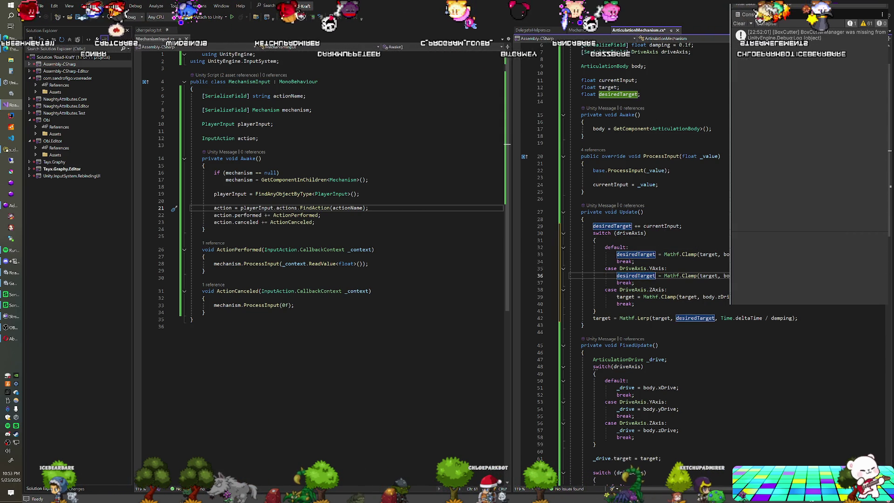
pyautogui.doubleClick(633, 297)
pyautogui.hotkey('ctrl', 'v')
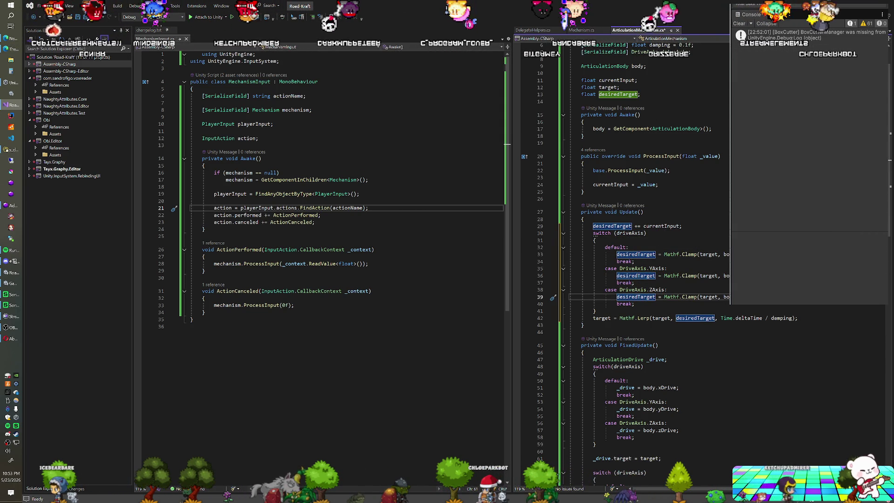
pyautogui.click(646, 233)
pyautogui.hotkey('ctrl', 's')
pyautogui.hotkey('alt', 'Tab')
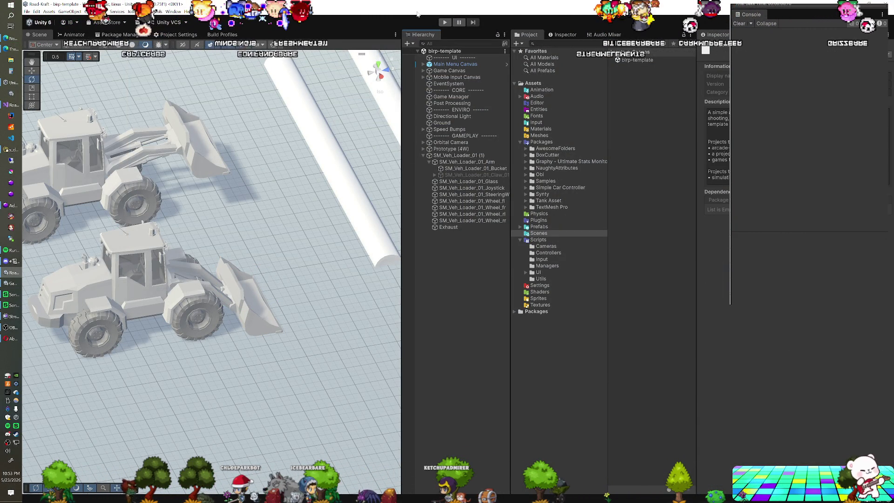
# Play-test the loaders with the updated ArticulationMechanism script
pyautogui.click(443, 22)
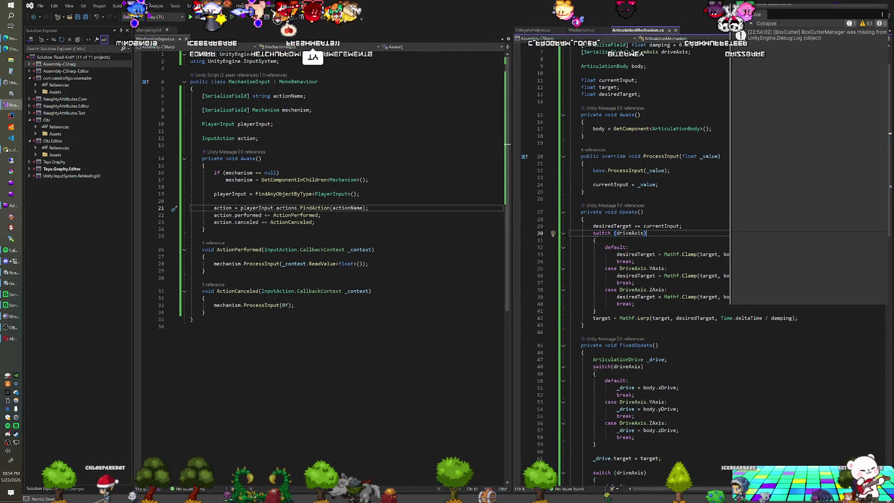
# Replace each Mathf.Clamp value argument on lines 33, 36 and 39 with desiredTarget, save, and recompile
pyautogui.doubleClick(612, 226)
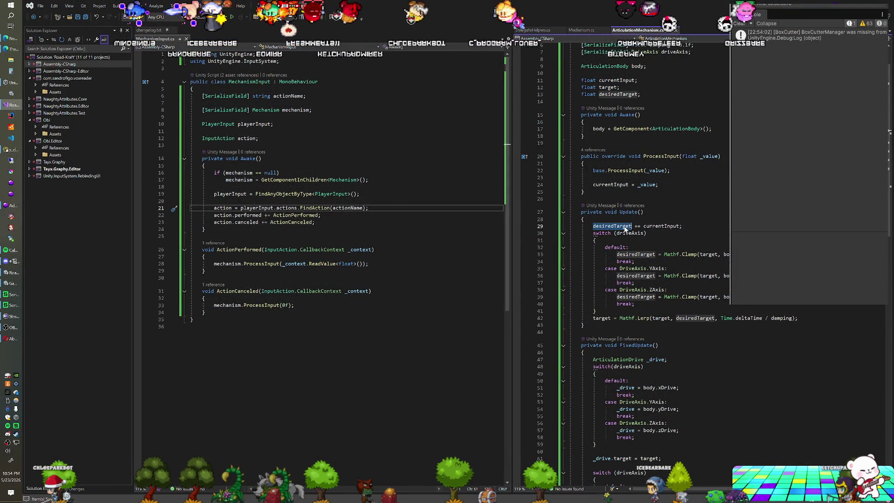
pyautogui.hotkey('ctrl', 'c')
pyautogui.doubleClick(686, 255)
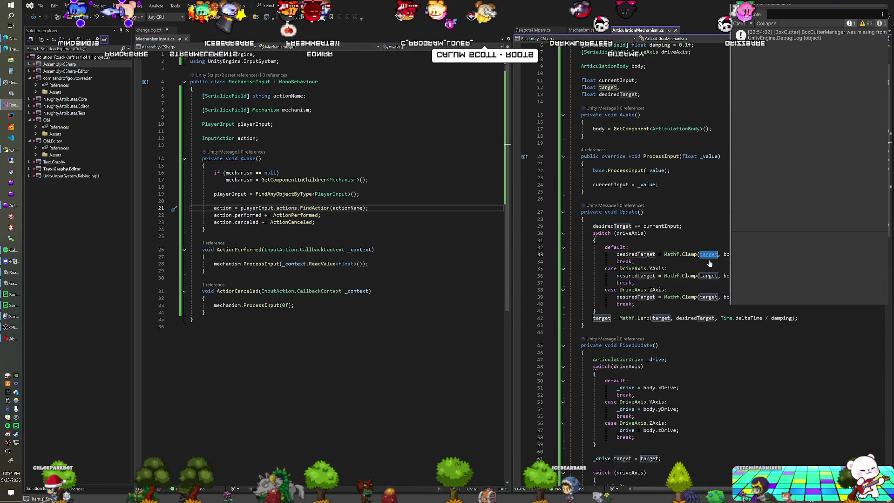
pyautogui.hotkey('ctrl', 'v')
pyautogui.doubleClick(686, 276)
pyautogui.hotkey('ctrl', 'v')
pyautogui.doubleClick(709, 297)
pyautogui.hotkey('ctrl', 'v')
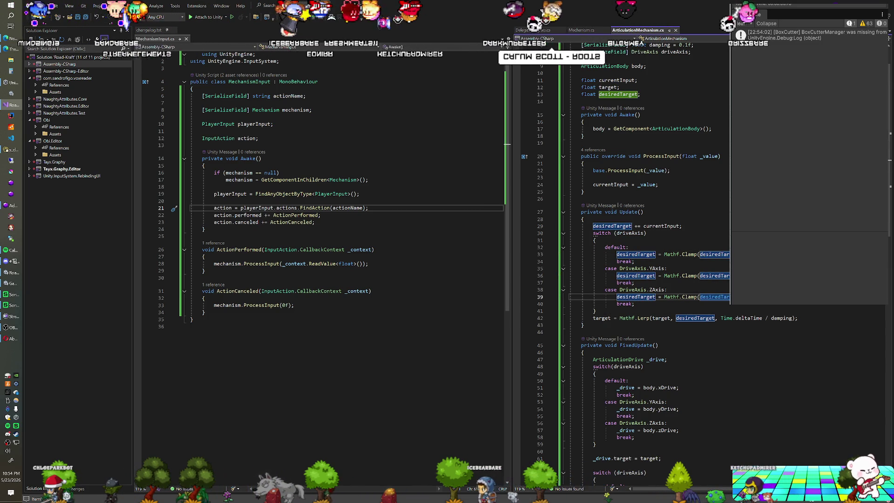
pyautogui.hotkey('ctrl', 's')
pyautogui.hotkey('alt', 'Tab')
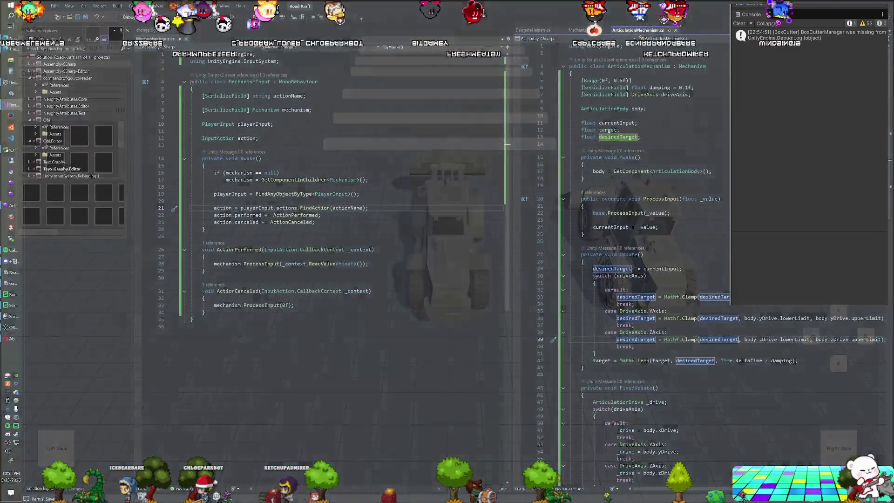
# Declare a [SerializeField] bool inverted field, discarding an unfinished if(!inverted) line in Update
pyautogui.write('[SerializeField] bool ')
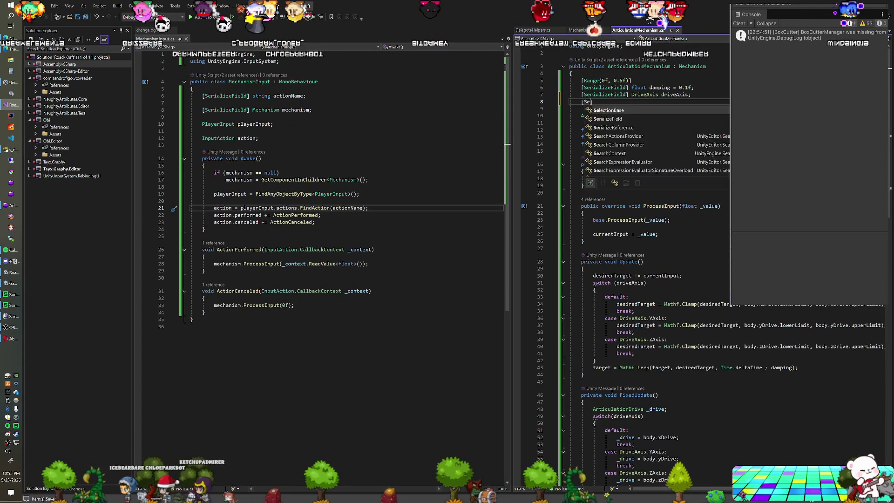
pyautogui.write('inverted;')
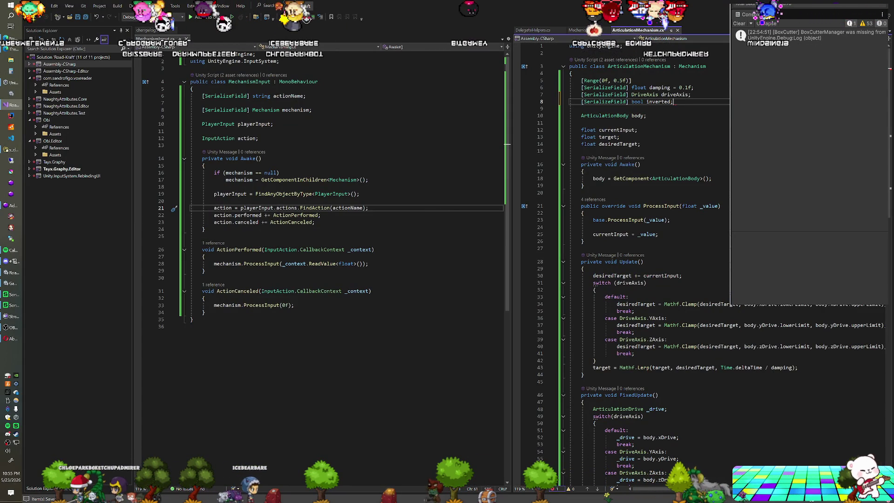
pyautogui.scroll(-2, 647, 261)
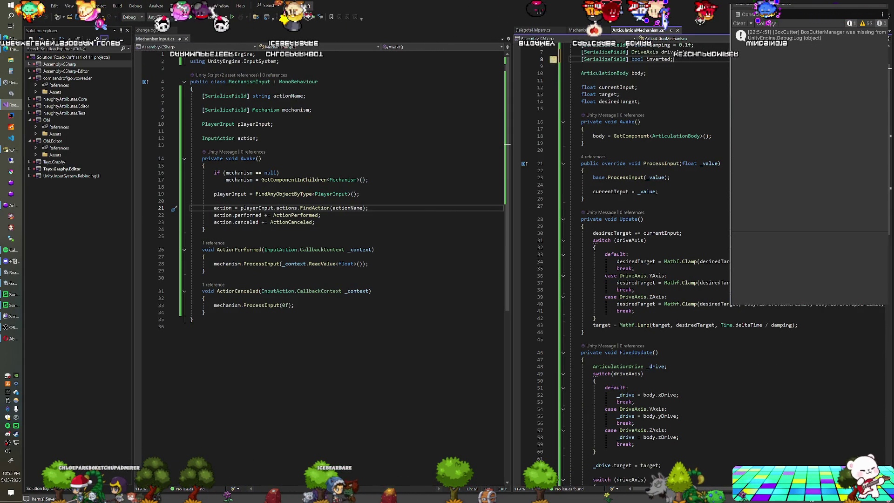
pyautogui.click(585, 226)
pyautogui.press('Return')
pyautogui.write('inver')
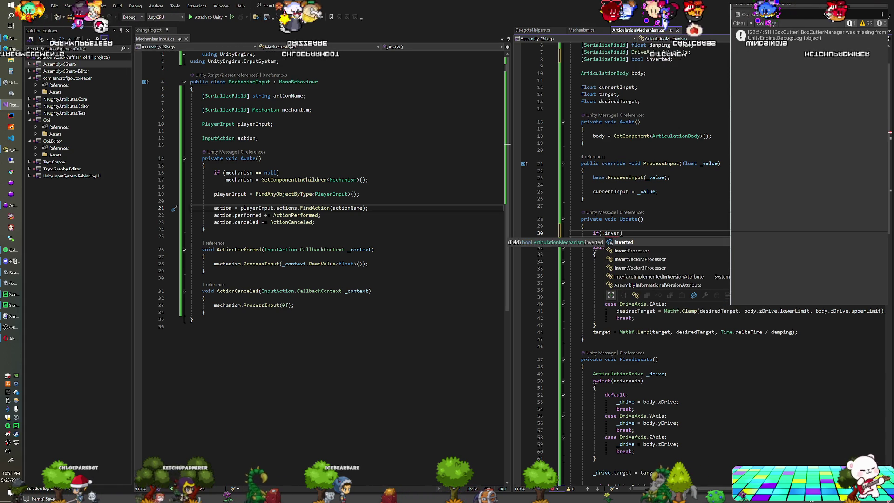
pyautogui.press('Tab')
pyautogui.write(') {')
pyautogui.hotkey('ctrl', 'z')
pyautogui.hotkey('ctrl', 'z')
pyautogui.hotkey('ctrl', 'z')
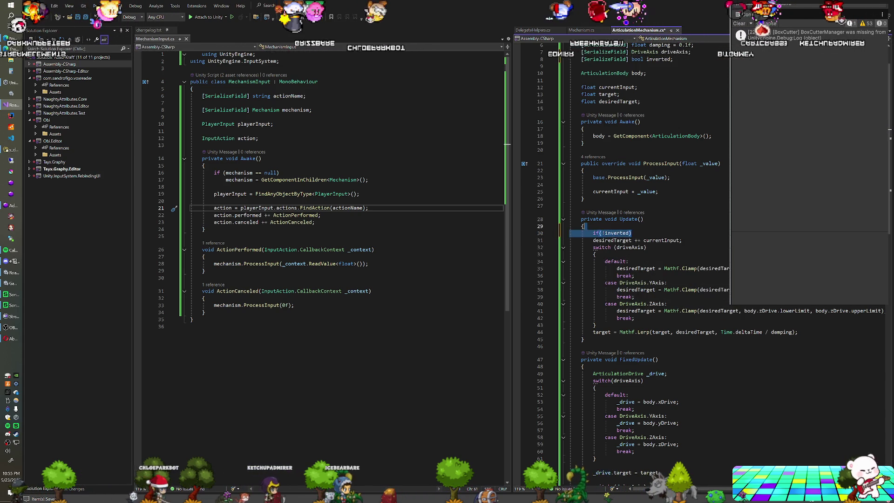
# Multiply currentInput on line 30 by an ((inverted) ? …) conditional, then recompile in Unity
pyautogui.write('* (iun')
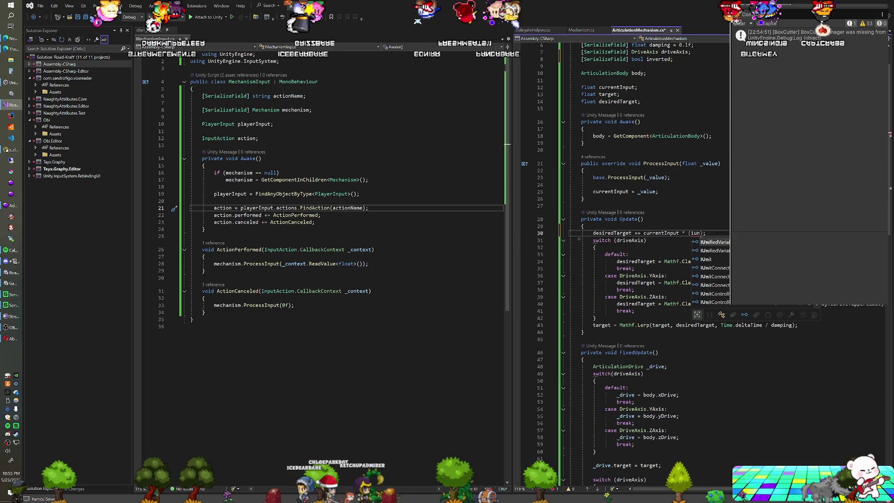
pyautogui.press('BackSpace')
pyautogui.press('BackSpace')
pyautogui.press('BackSpace')
pyautogui.write('inverted)')
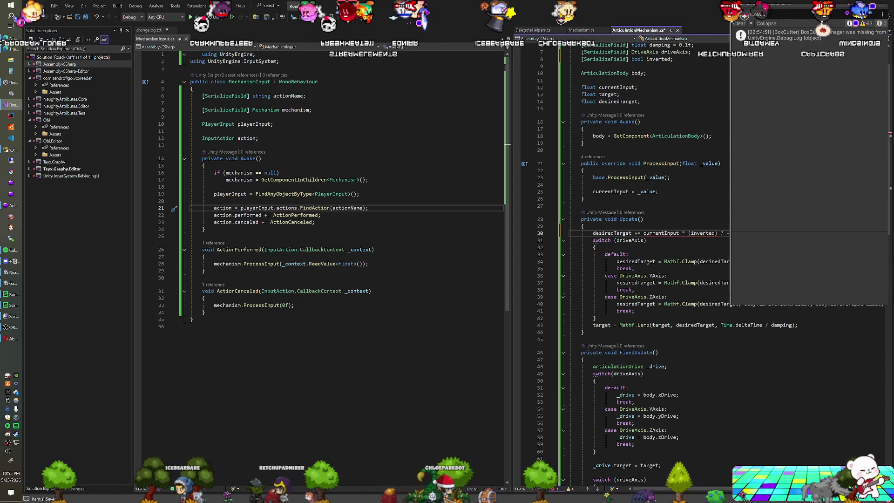
pyautogui.click(687, 233)
pyautogui.write('(')
pyautogui.hotkey('alt', 'Tab')
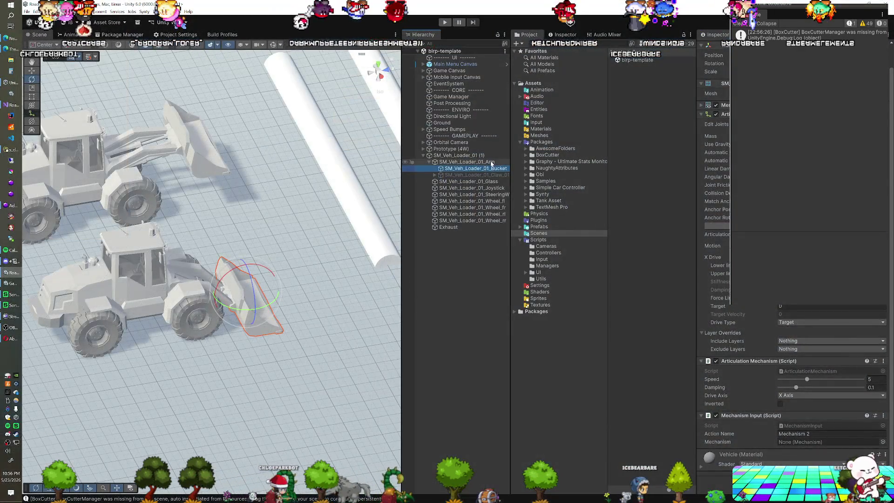
# Uncheck Inverted on SM_Veh_Loader_01_Arm's Articulation Mechanism (Script), then return to Visual Studio
pyautogui.click(491, 162)
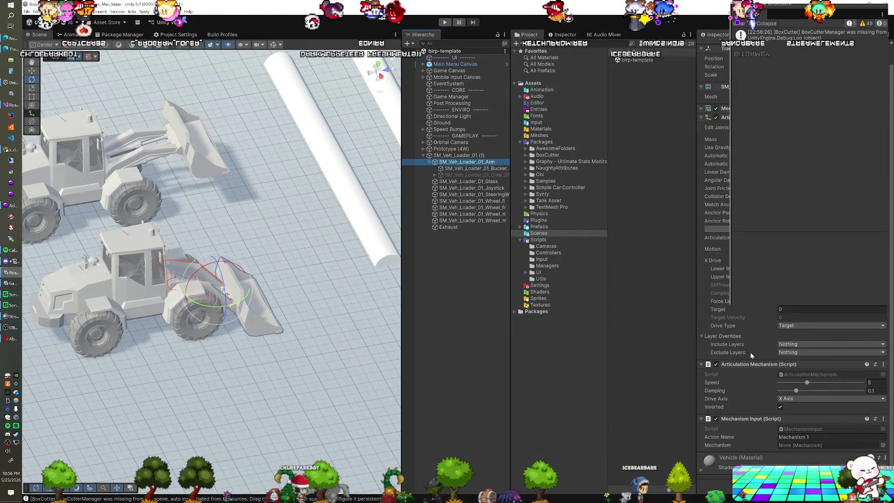
pyautogui.click(780, 407)
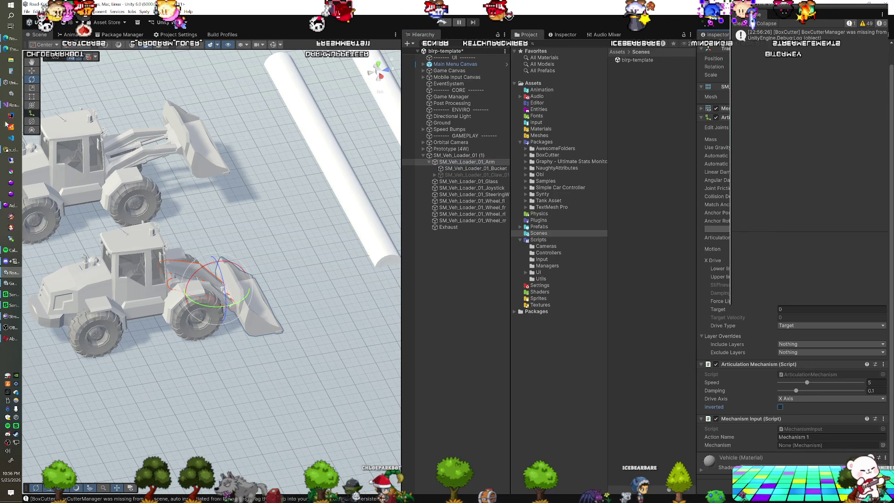
pyautogui.click(4, 107)
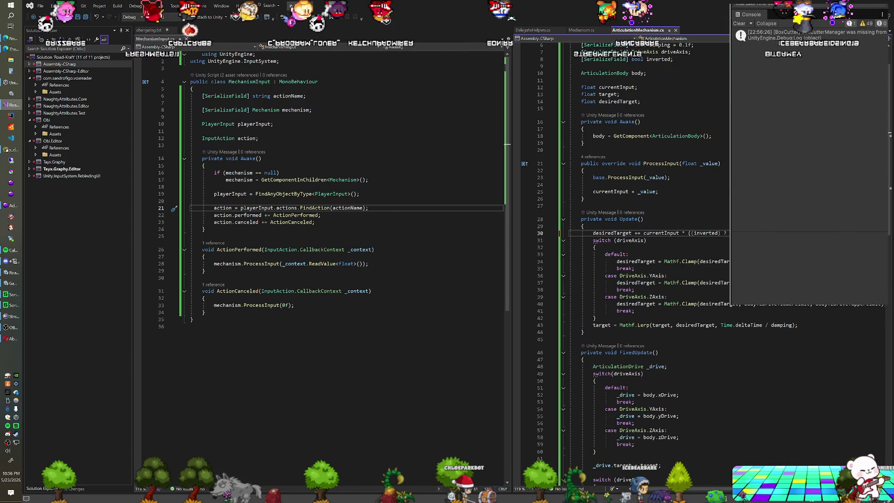
# Review the Update method and the end of ProcessInput in ArticulationMechanism.cs
pyautogui.click(644, 219)
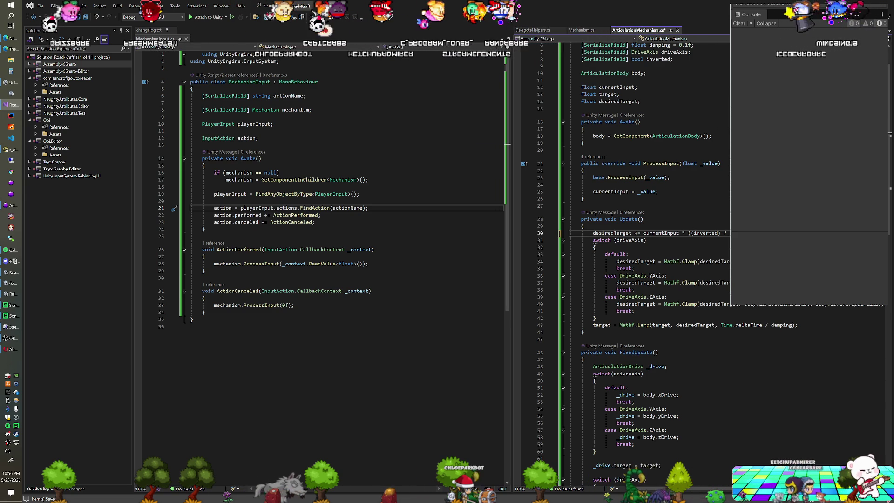
pyautogui.press('Up')
pyautogui.press('Up')
pyautogui.press('Up')
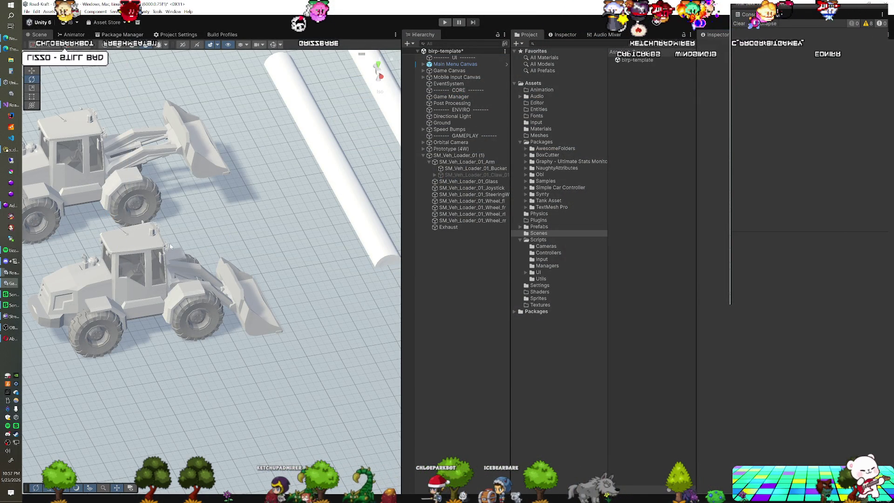
pyautogui.scroll(3, 130, 233)
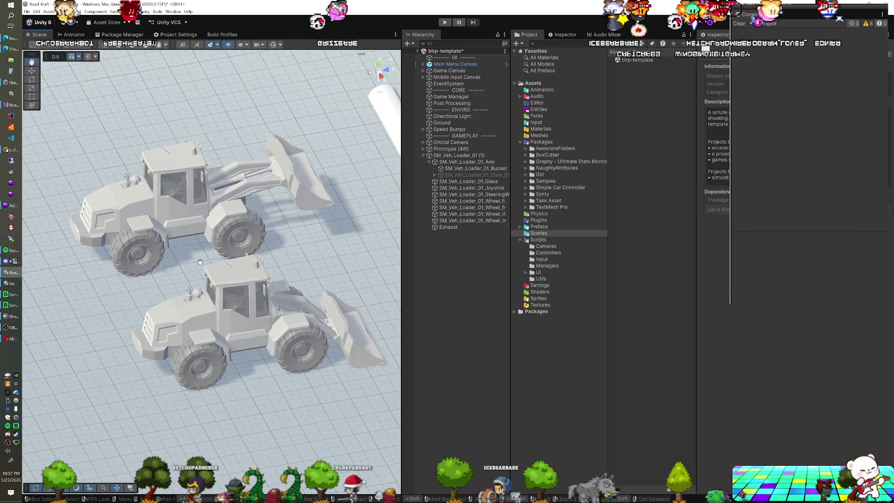
pyautogui.moveTo(200, 262)
pyautogui.mouseDown()
pyautogui.moveTo(236, 270)
pyautogui.moveTo(247, 260)
pyautogui.moveTo(197, 246)
pyautogui.mouseUp()
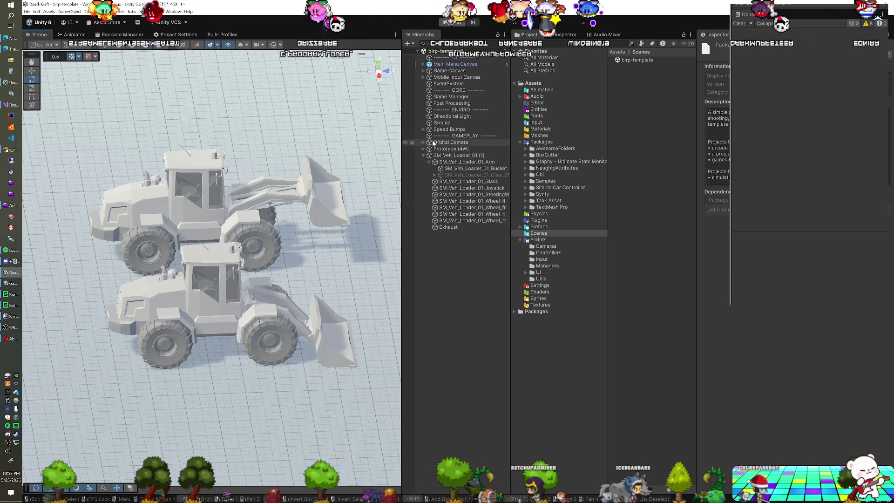
# Deactivate the duplicate loader SM_Veh_Loader_01 (1) with Alt+Shift+A
pyautogui.click(422, 156)
pyautogui.moveTo(267, 241); pyautogui.dragTo(346, 210)
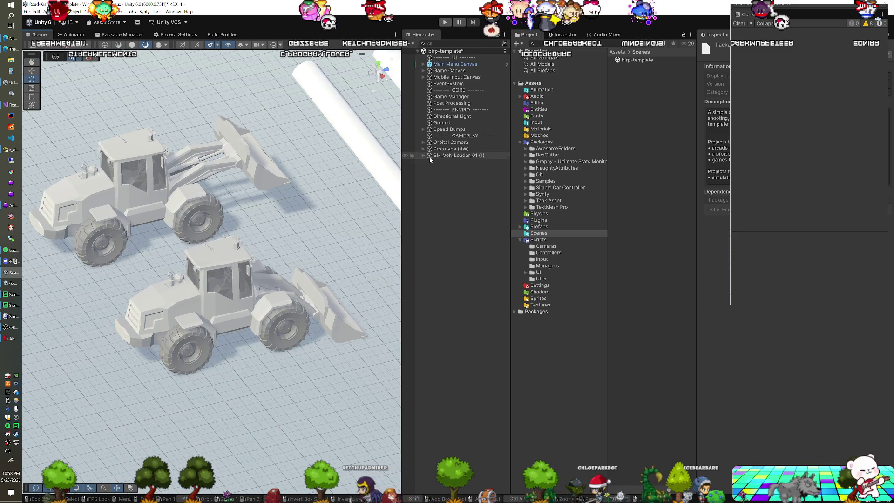
pyautogui.click(457, 156)
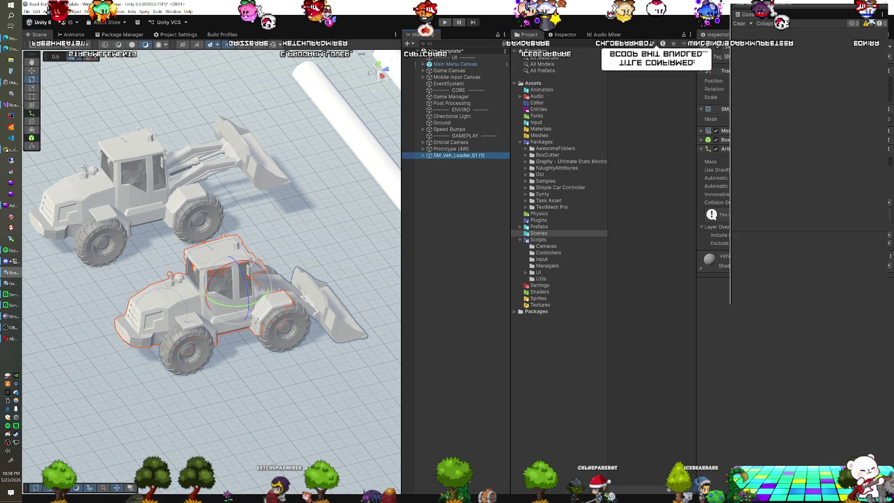
pyautogui.hotkey('alt', 'shift', 'a')
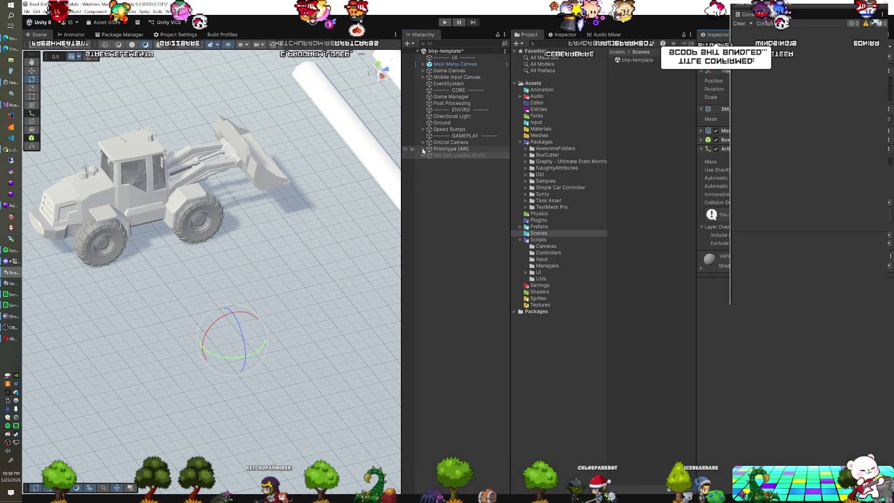
# Expand Prototype (4W) and both loaders' hierarchies to inspect the duplicate loader's arm
pyautogui.click(423, 150)
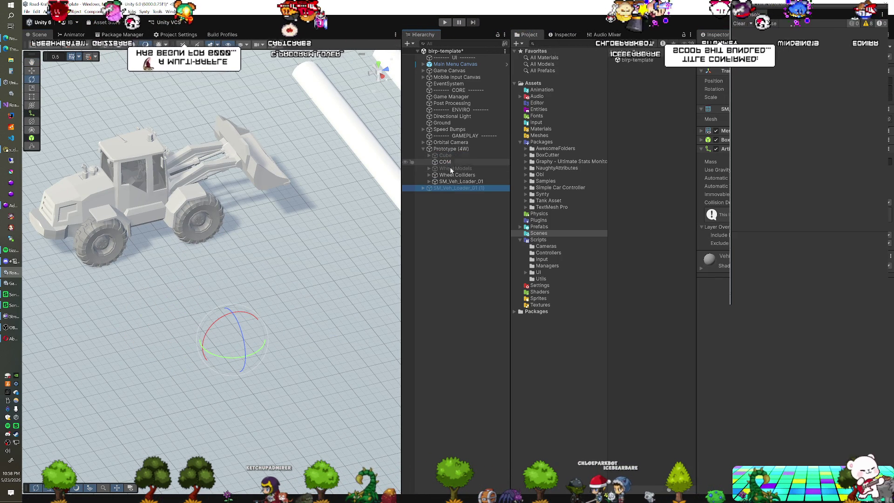
pyautogui.click(447, 181)
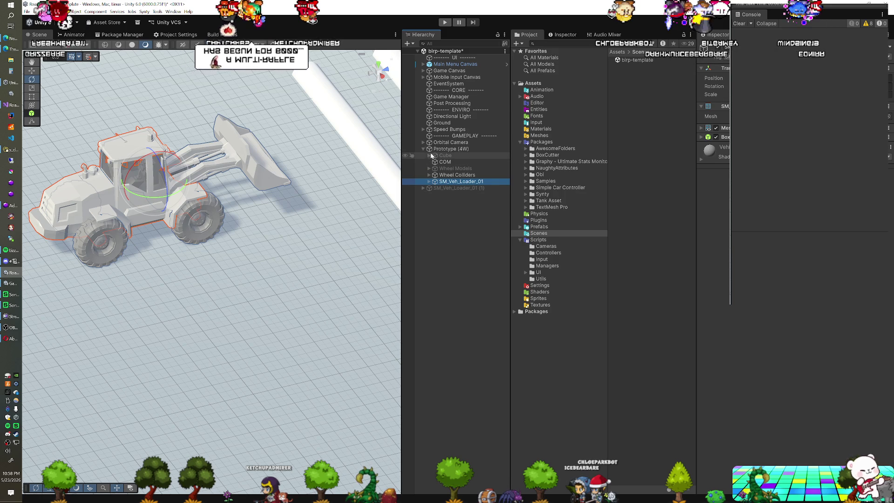
pyautogui.click(428, 181)
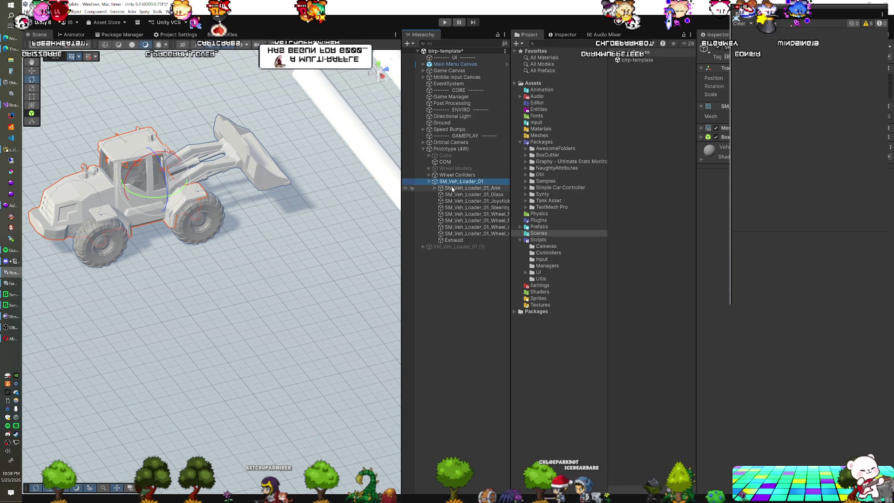
pyautogui.click(423, 247)
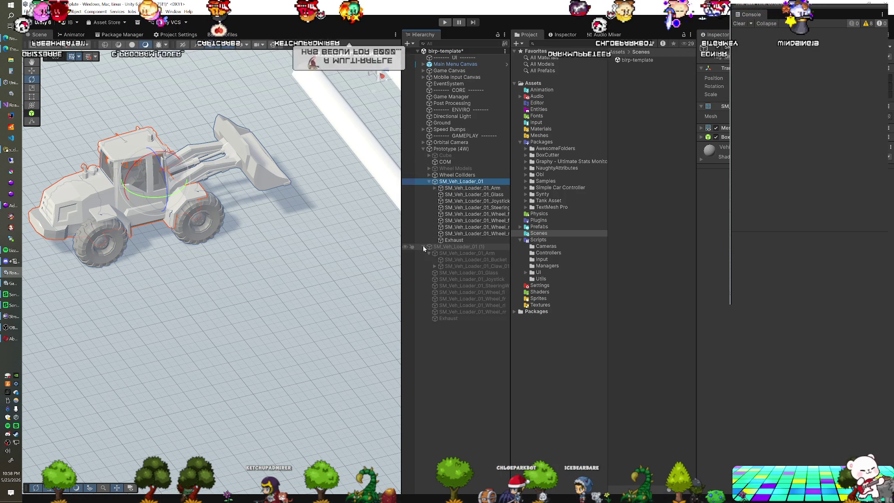
pyautogui.click(464, 254)
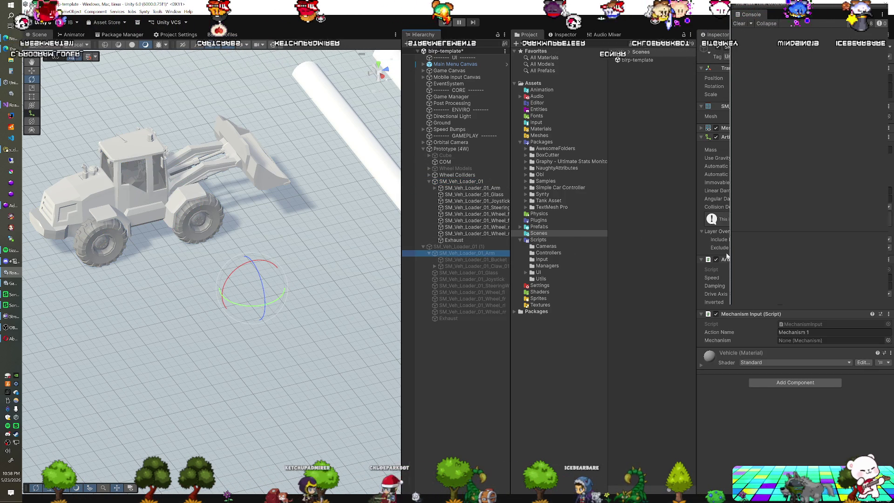
pyautogui.click(504, 246)
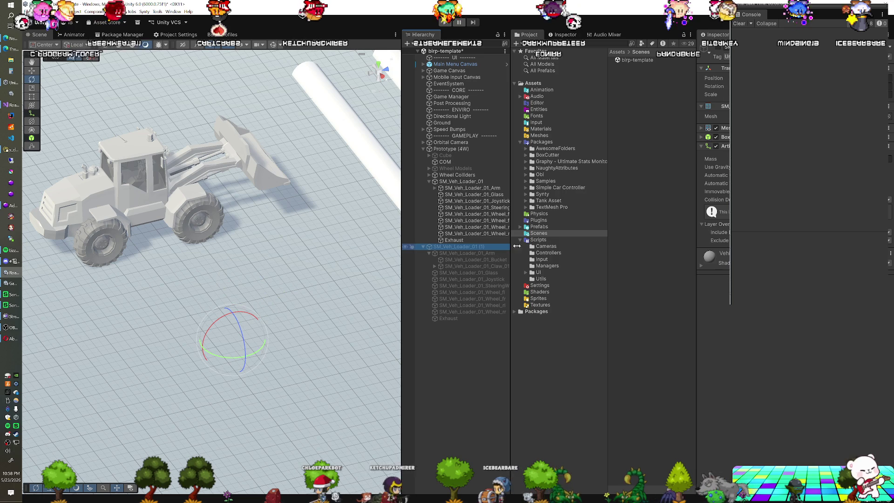
# Expand the original loader's arm to reveal its bucket and claw, then reselect the duplicate loader
pyautogui.click(465, 182)
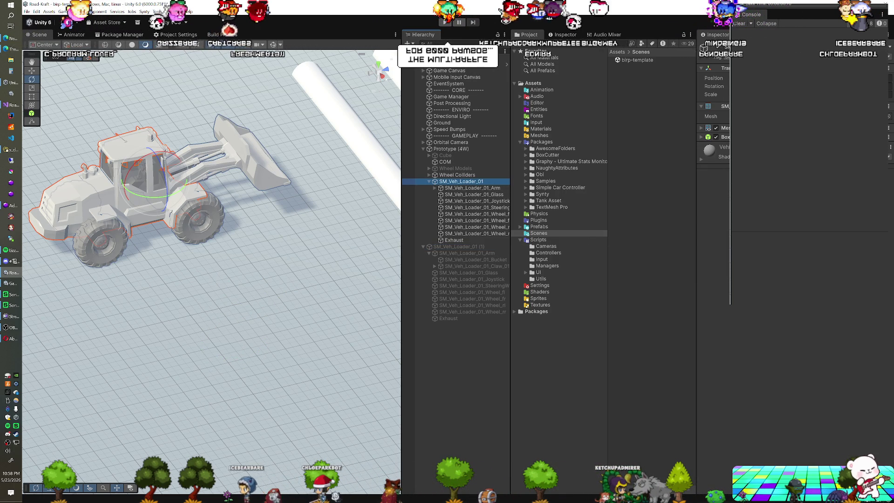
pyautogui.press('Return')
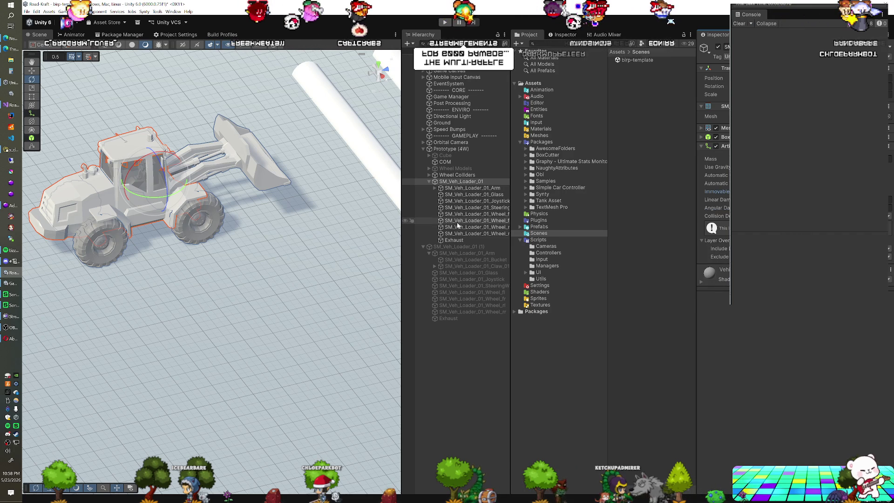
pyautogui.click(472, 188)
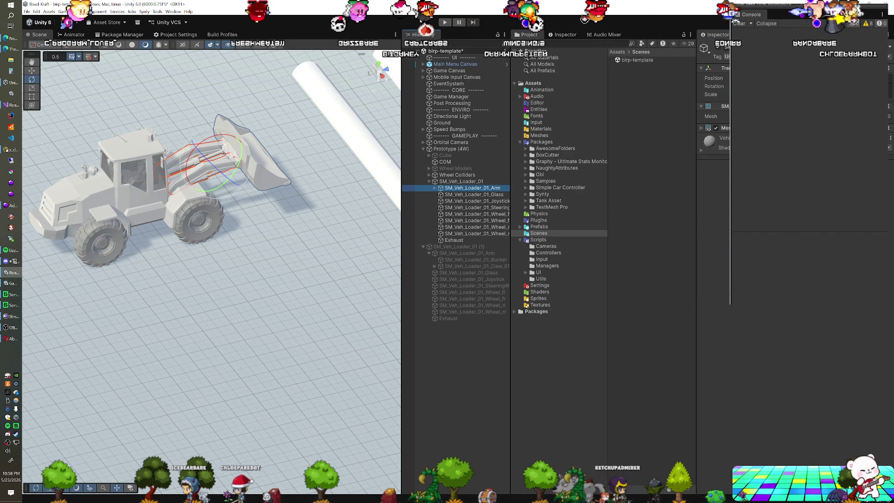
pyautogui.click(436, 189)
pyautogui.click(443, 266)
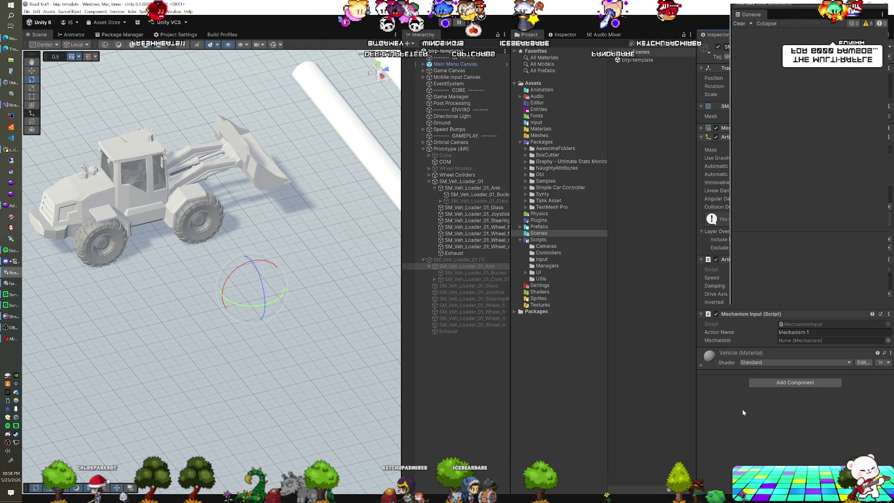
pyautogui.click(464, 260)
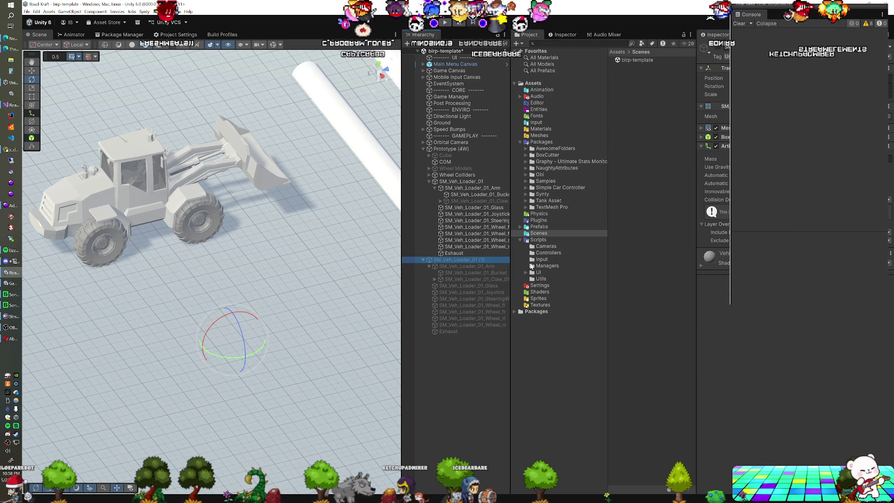
# Re-enable the duplicate loader SM_Veh_Loader_01 (1) and compare its arm with the original arm
pyautogui.click(458, 260)
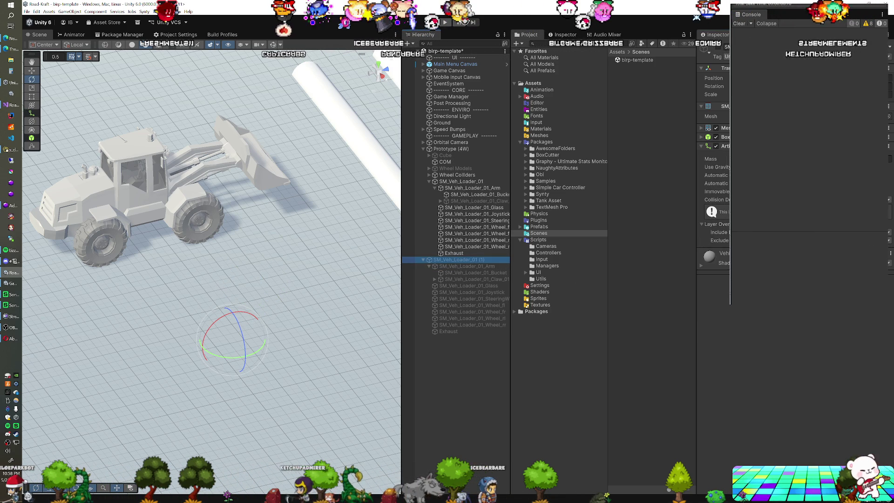
pyautogui.click(716, 48)
pyautogui.click(467, 266)
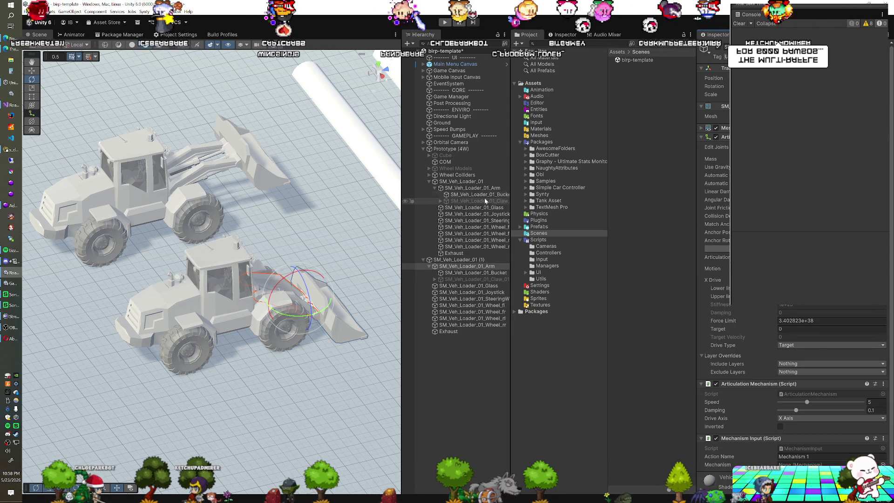
pyautogui.click(475, 188)
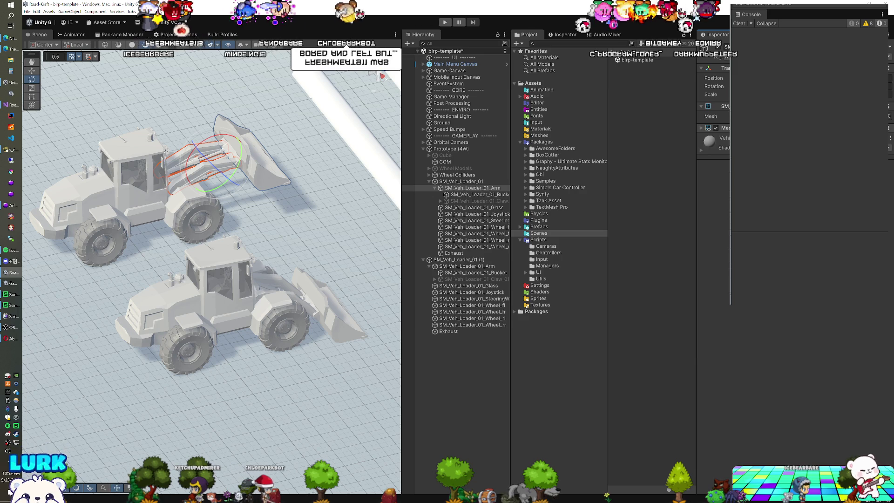
pyautogui.click(477, 267)
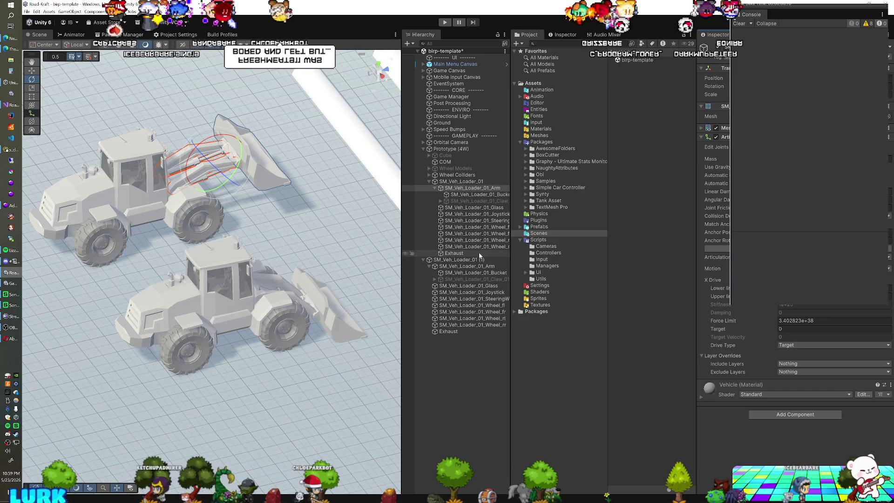
# Copy the arm's Articulation Mechanism and Mechanism Input components, undoing the pasted Mechanism Input
pyautogui.scroll(-1, 756, 330)
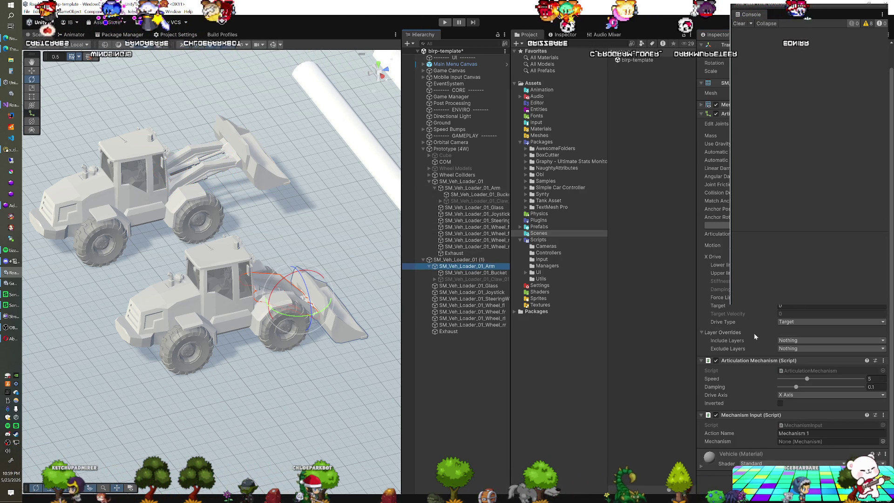
pyautogui.rightClick(744, 361)
pyautogui.click(563, 35)
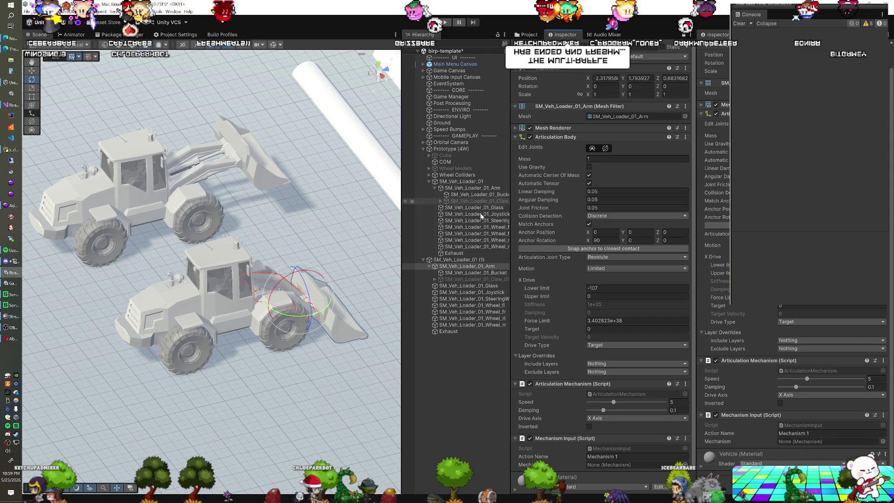
pyautogui.click(473, 187)
pyautogui.scroll(-1, 575, 354)
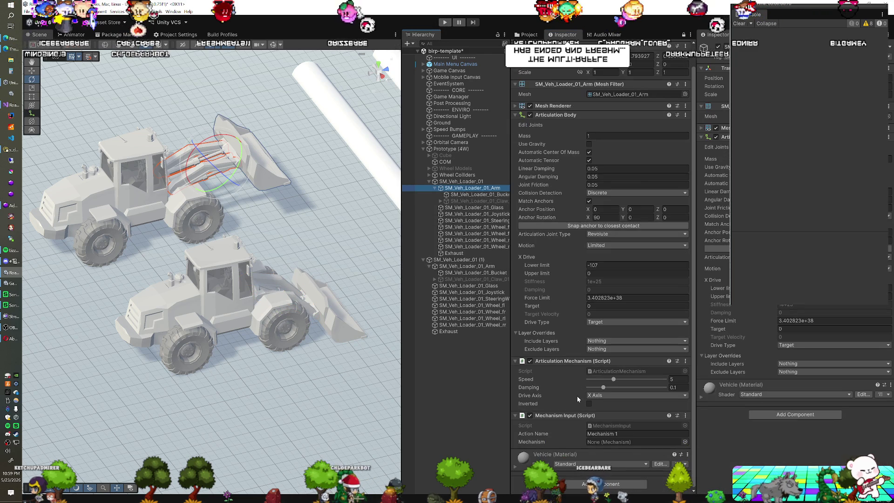
pyautogui.rightClick(582, 365)
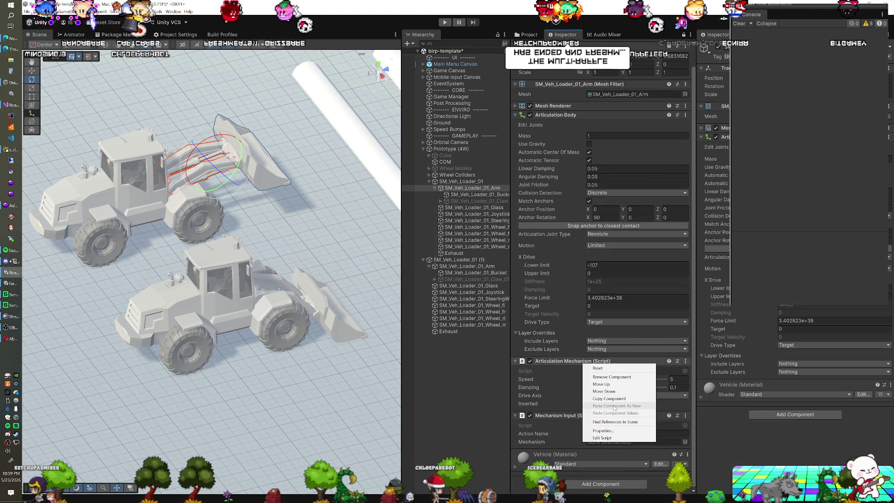
pyautogui.click(636, 400)
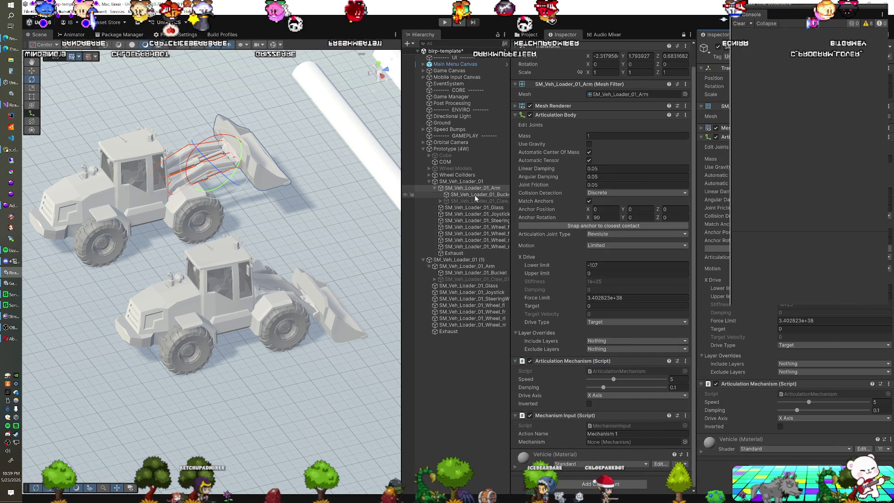
pyautogui.rightClick(545, 415)
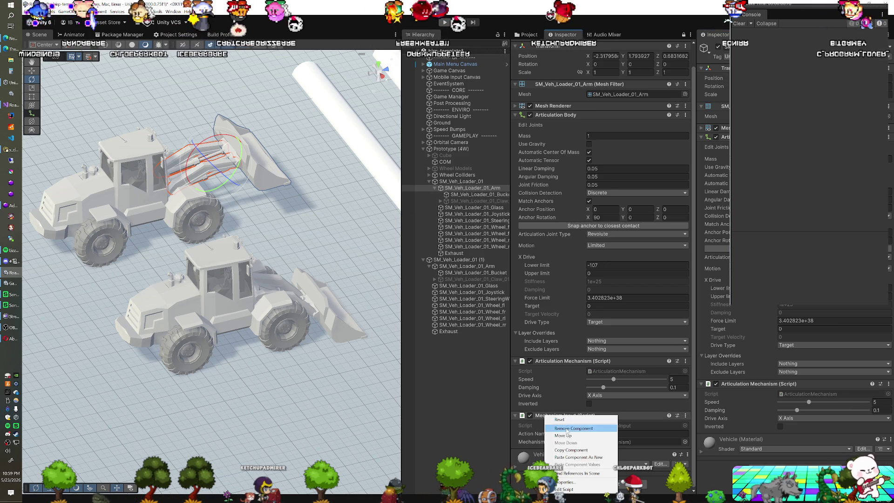
pyautogui.click(568, 450)
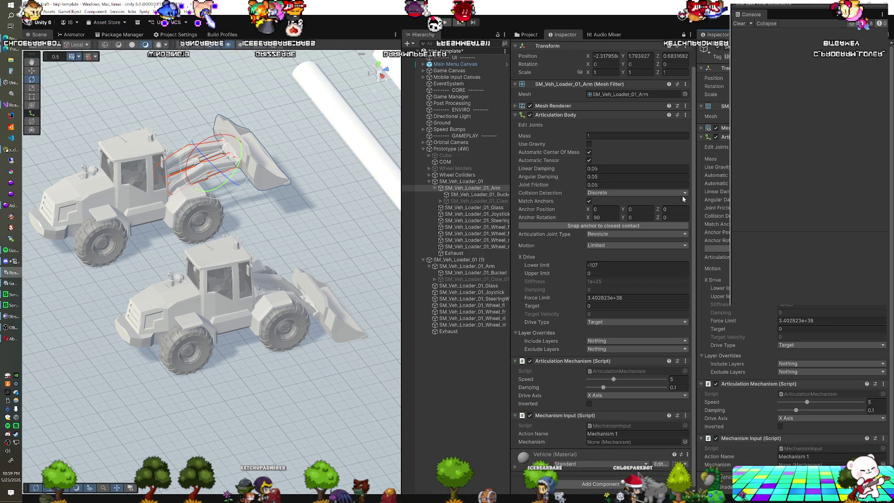
pyautogui.hotkey('ctrl', 'z')
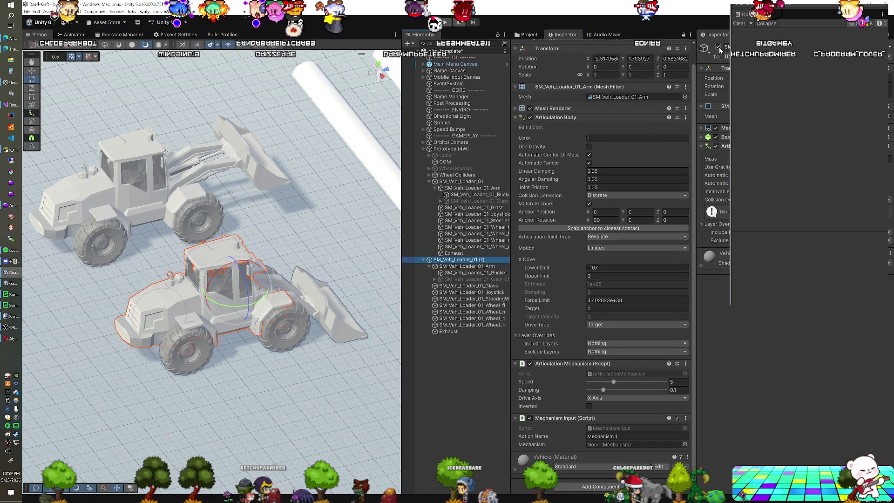
# Deactivate the duplicate loader, frame Prototype (4W) side-on, and play-test the loader
pyautogui.hotkey('ctrl', 'z')
pyautogui.moveTo(262, 135); pyautogui.dragTo(402, 191)
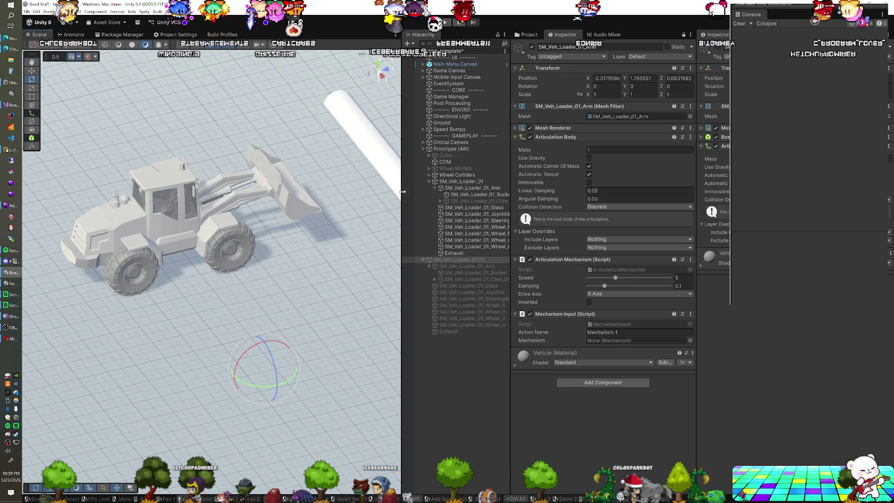
pyautogui.doubleClick(448, 149)
pyautogui.moveTo(250, 229); pyautogui.dragTo(387, 107)
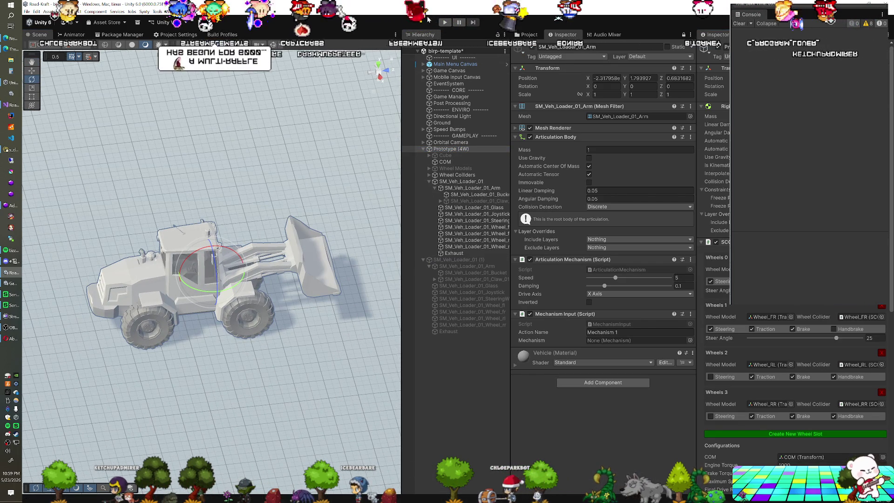
pyautogui.click(442, 22)
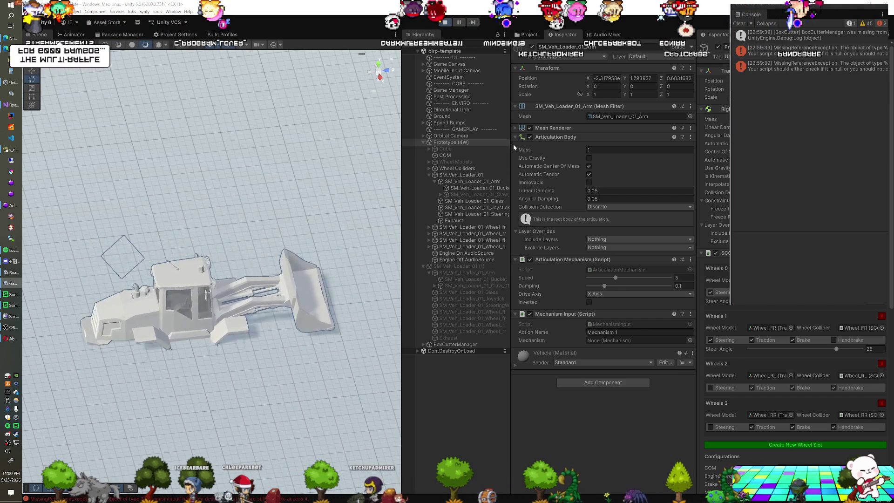
pyautogui.click(445, 23)
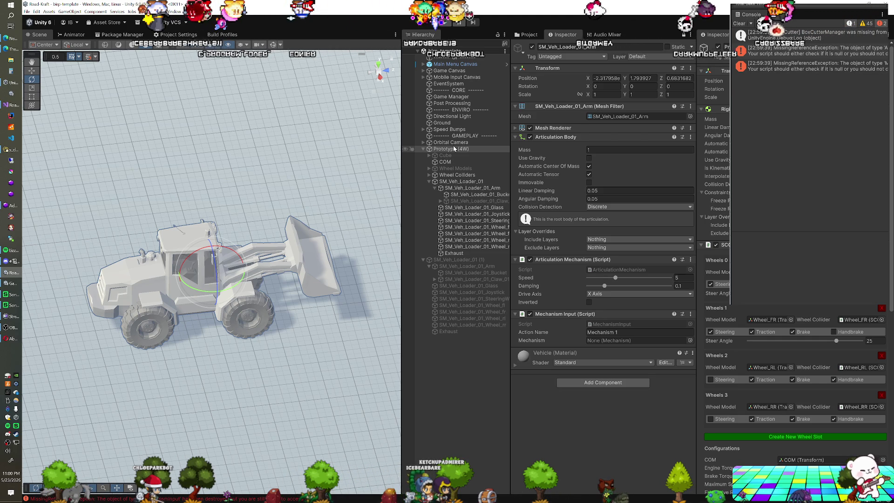
pyautogui.click(460, 188)
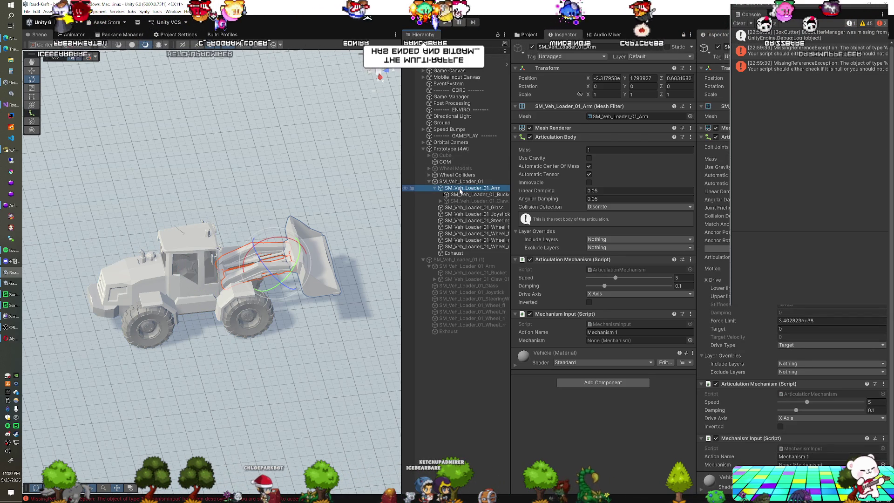
# Expand SM_Veh_Loader_01 (1) and compare its parts with the original loader's bucket
pyautogui.click(423, 260)
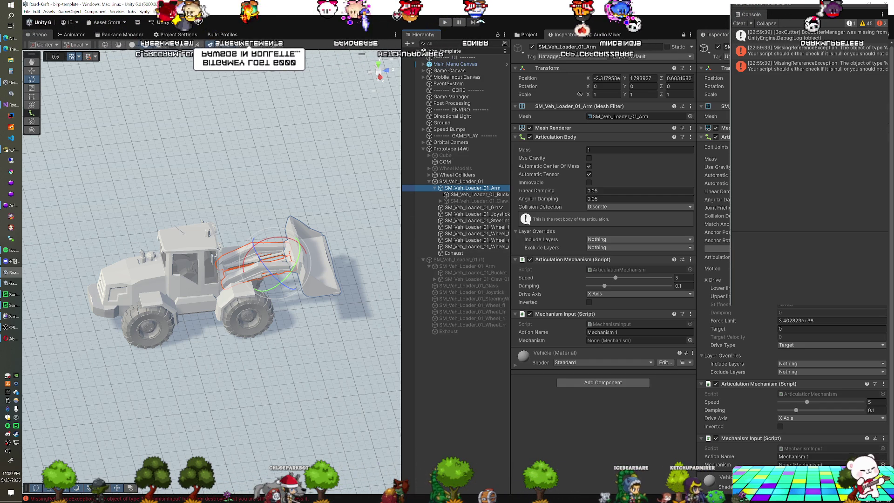
pyautogui.click(468, 195)
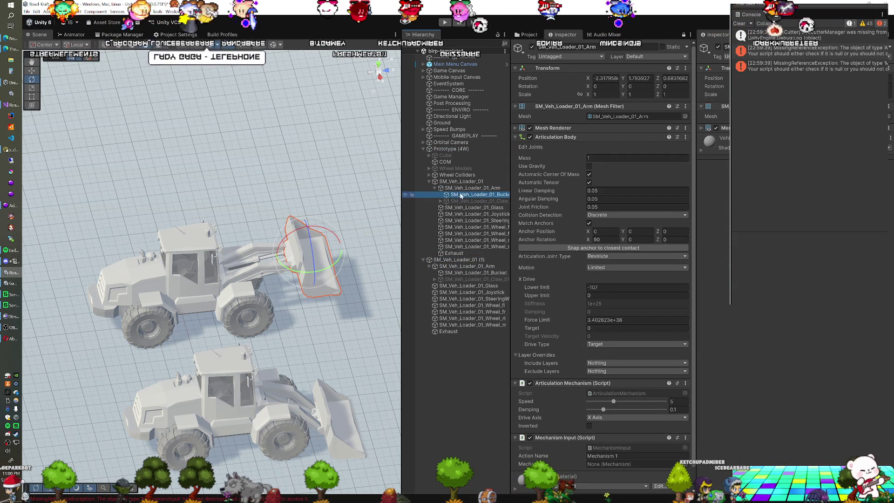
pyautogui.click(451, 260)
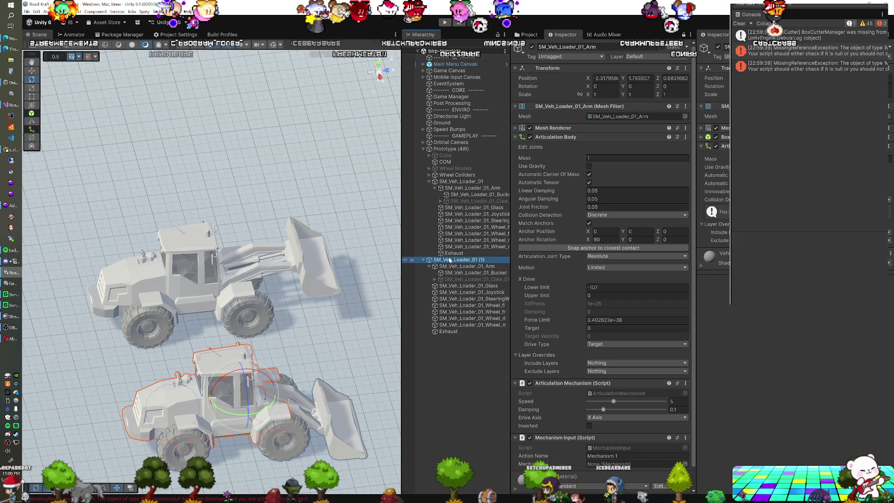
pyautogui.click(10, 104)
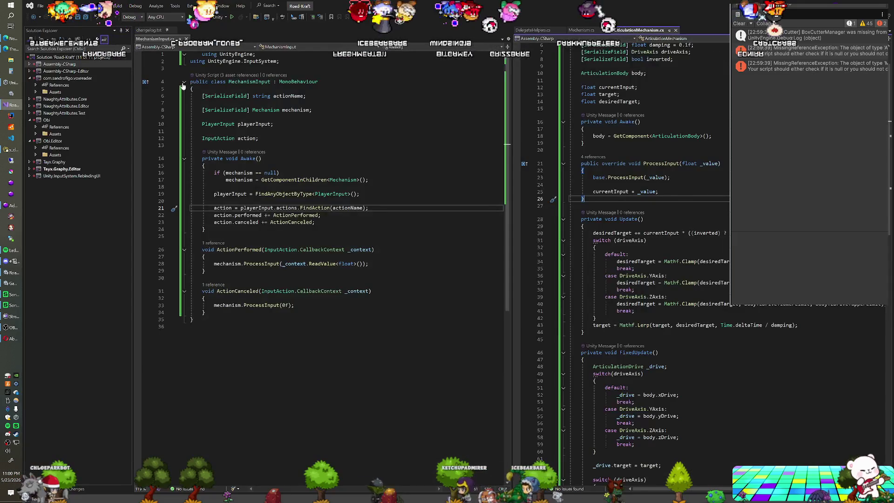
# Add a v0.1.2a changelog section with 'Added articulation body mechanisms' and 'Set up loader vehicle controller'
pyautogui.click(153, 31)
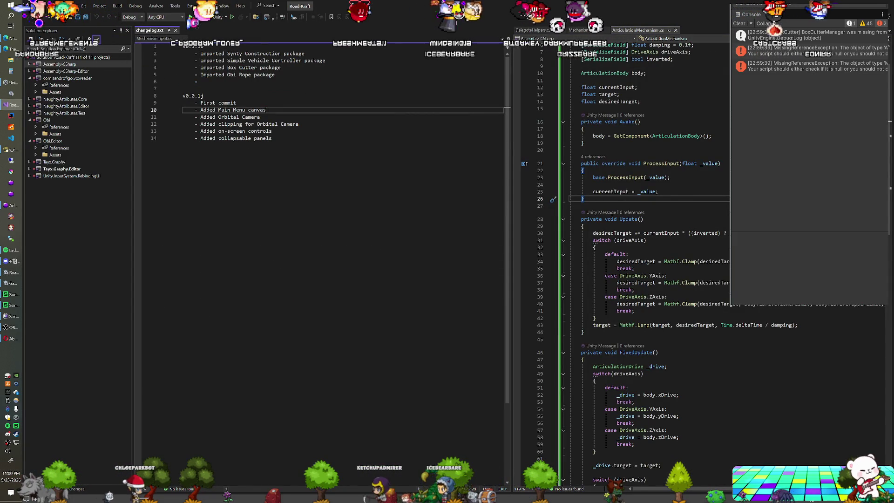
pyautogui.click(201, 82)
pyautogui.hotkey('ctrl', 'z')
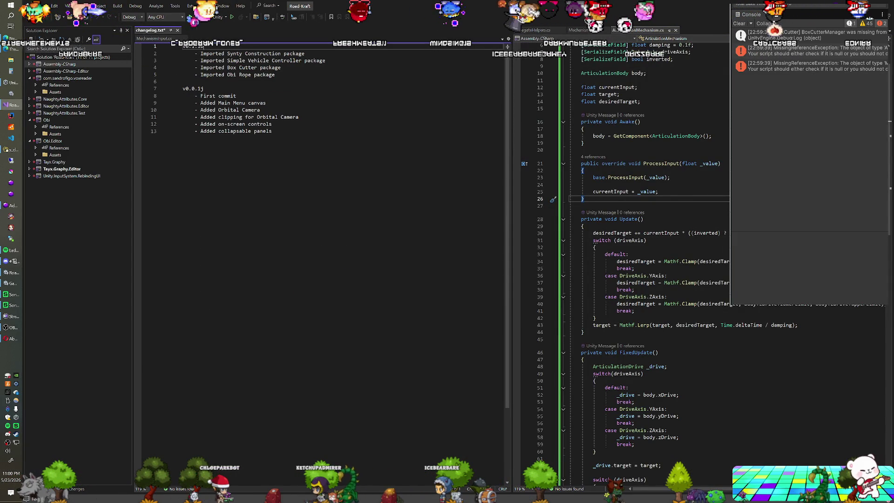
pyautogui.hotkey('ctrl', 'z')
pyautogui.hotkey('ctrl', 'z')
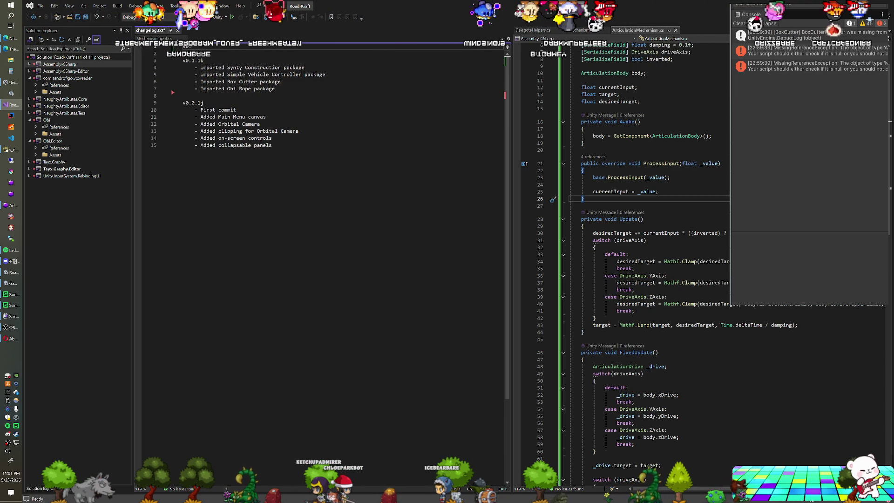
pyautogui.press('Return')
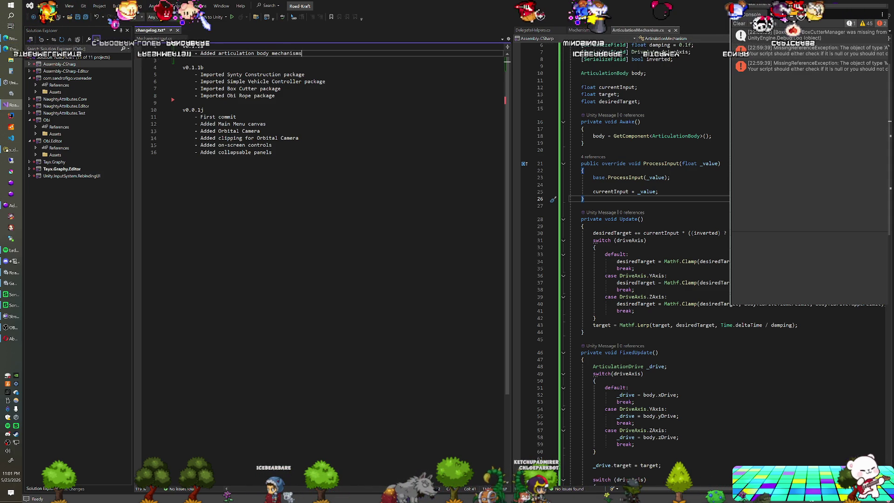
pyautogui.press('Return')
pyautogui.write('- ')
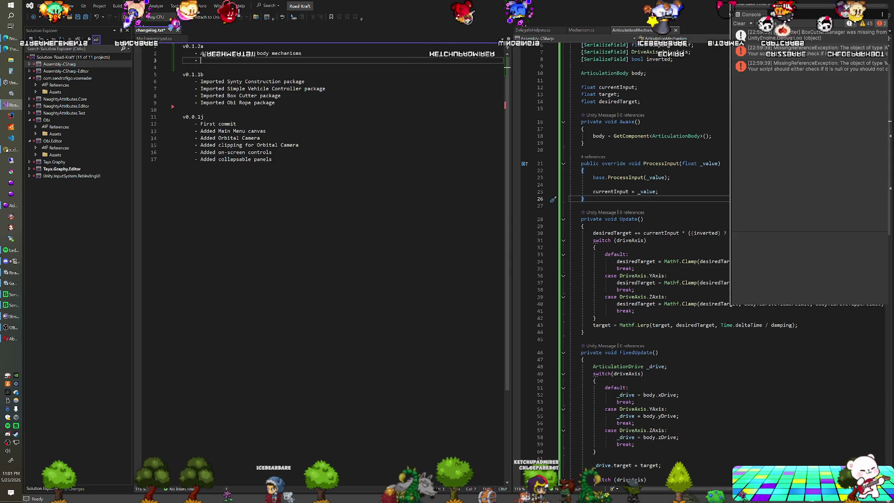
pyautogui.write('Set up loader vehcile c')
pyautogui.press('BackSpace')
pyautogui.press('BackSpace')
pyautogui.press('BackSpace')
pyautogui.write('icle controller')
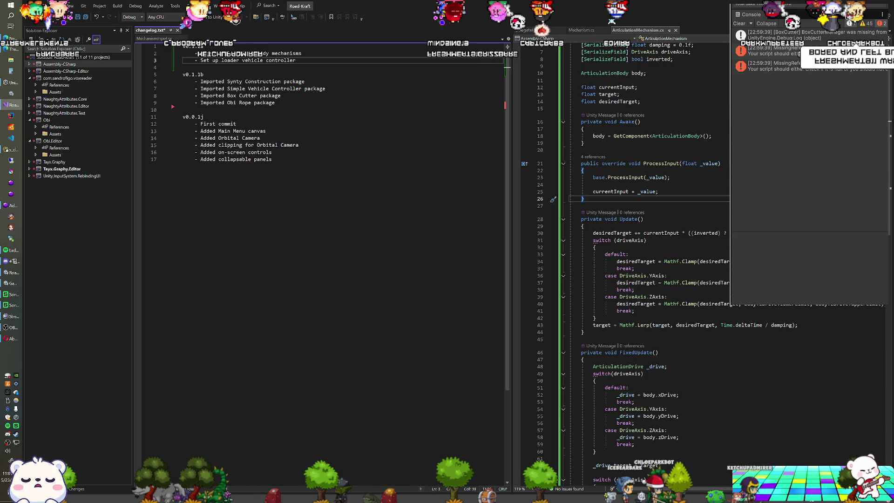
pyautogui.press('Return')
pyautogui.write('-')
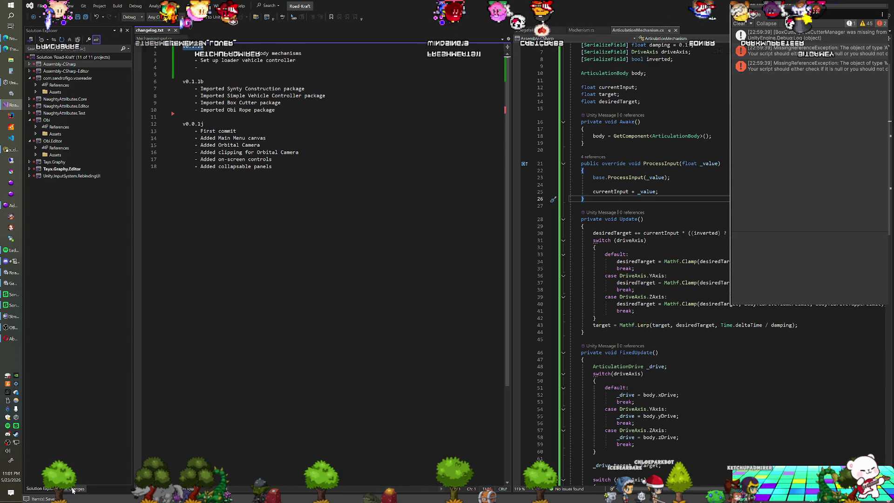
# Commit all pending changes in Git with the message 'v0.1.2a'
pyautogui.hotkey('ctrl', '0')
pyautogui.hotkey('ctrl', 'g')
pyautogui.write('v0.1.2a')
pyautogui.hotkey('ctrl', 'Return')
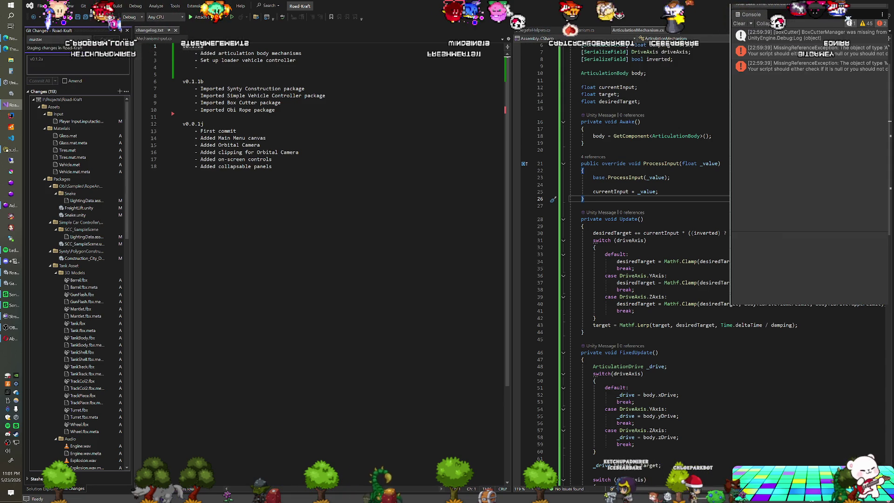
pyautogui.hotkey('alt', 'Tab')
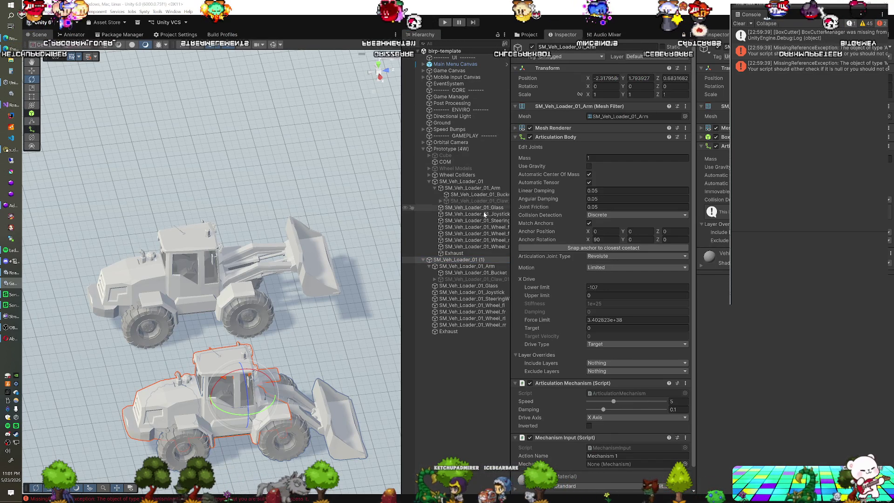
# Delete the Glass through Exhaust children of SM_Veh_Loader_01 (1)
pyautogui.click(466, 267)
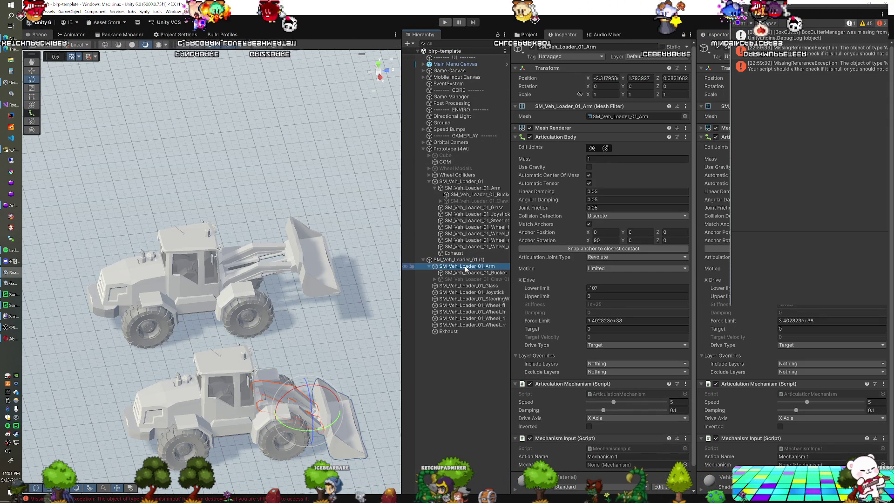
pyautogui.click(466, 261)
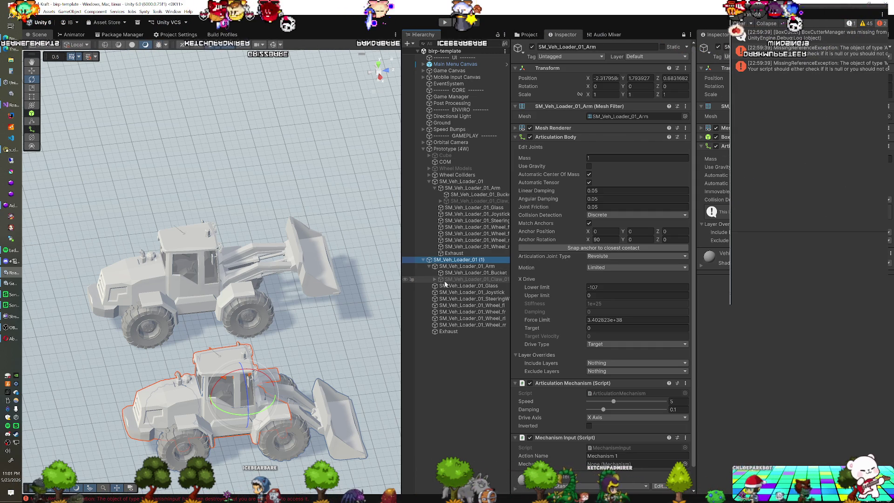
pyautogui.click(446, 285)
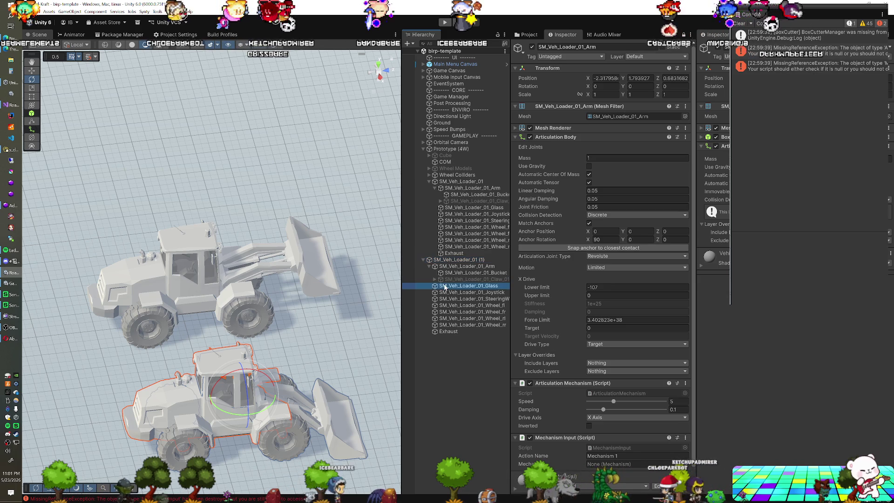
pyautogui.keyDown('shift'); pyautogui.click(445, 332); pyautogui.keyUp('shift')
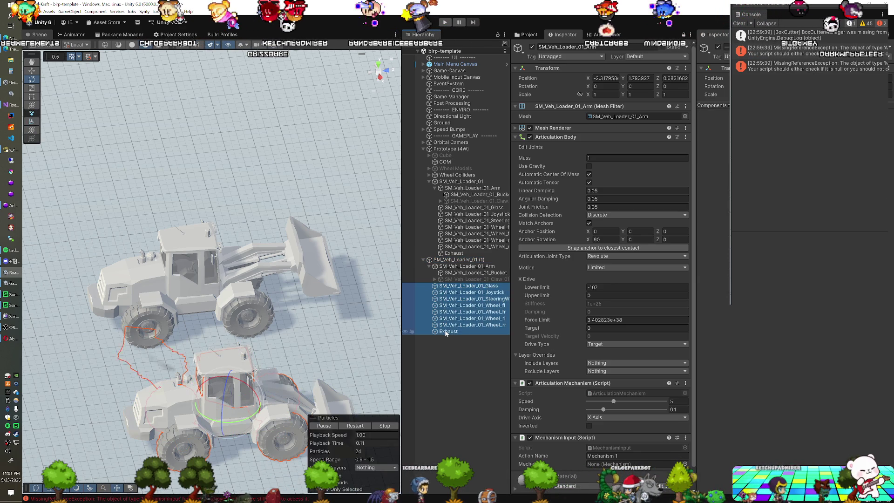
pyautogui.press('Delete')
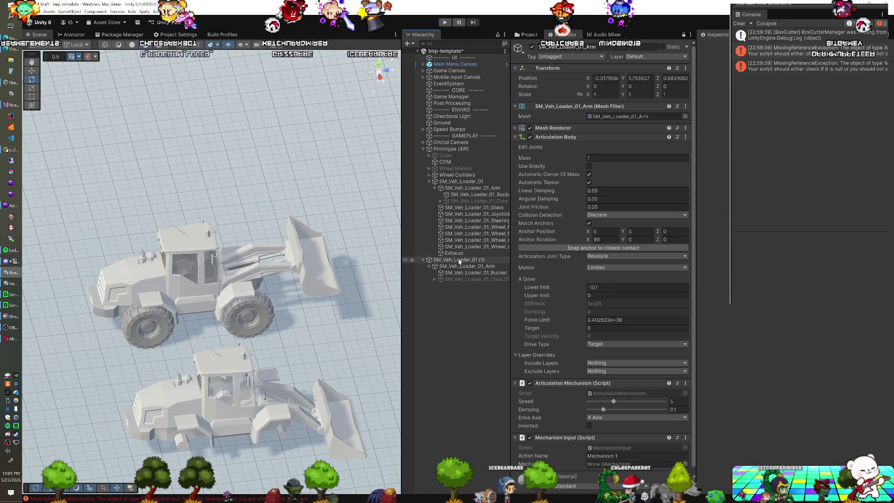
# Turn off the duplicate loader's Mesh Renderer, untick Immovable on its Articulation Body, and play-test
pyautogui.click(458, 259)
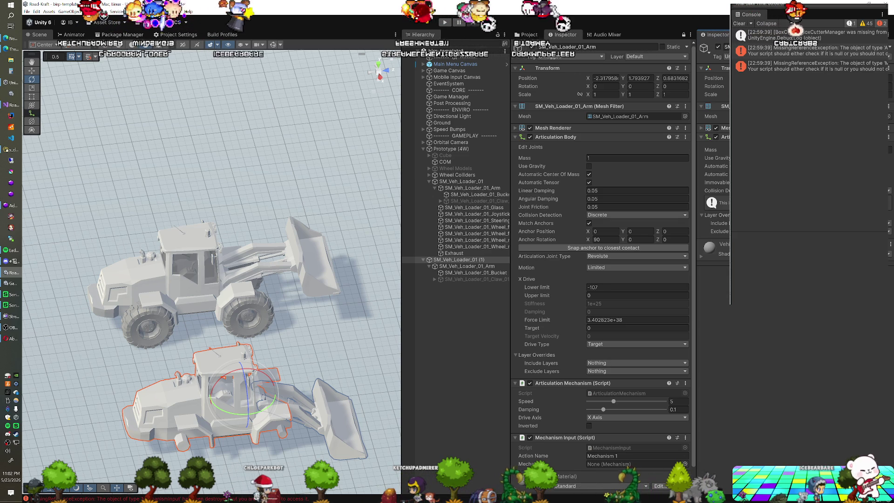
pyautogui.click(715, 127)
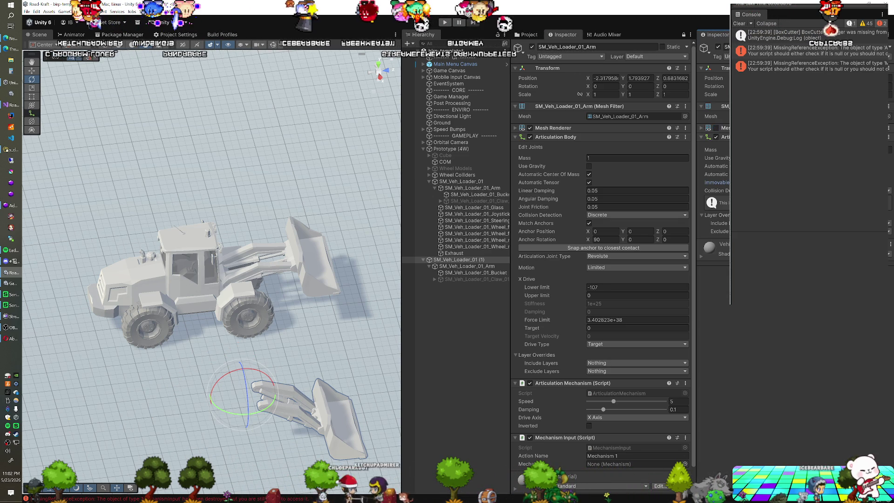
pyautogui.click(720, 183)
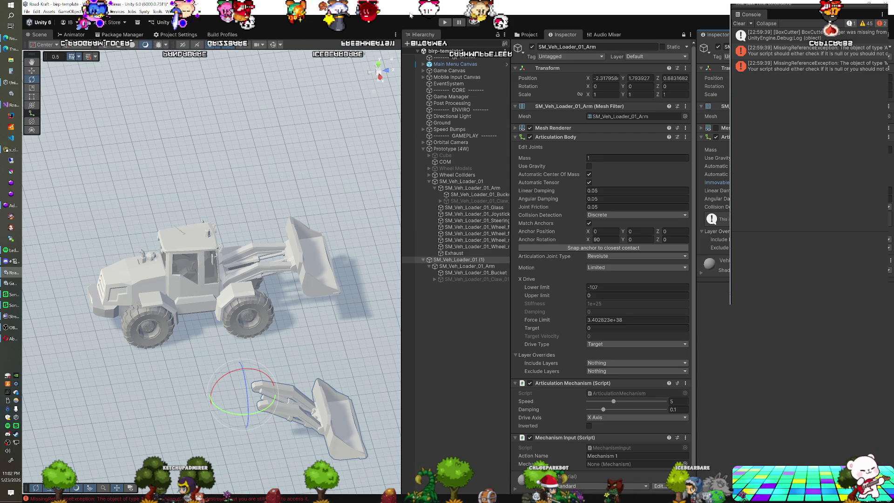
pyautogui.moveTo(331, 160); pyautogui.dragTo(257, 208)
pyautogui.moveTo(257, 269); pyautogui.dragTo(368, 125)
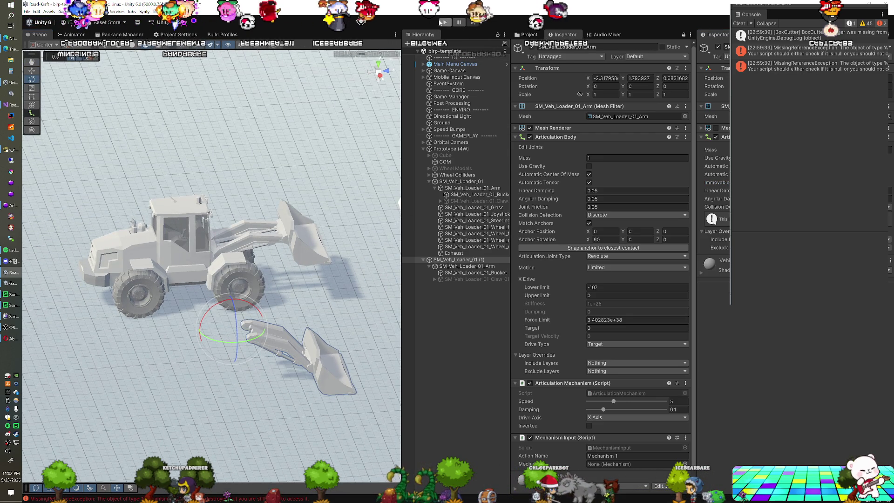
pyautogui.click(444, 23)
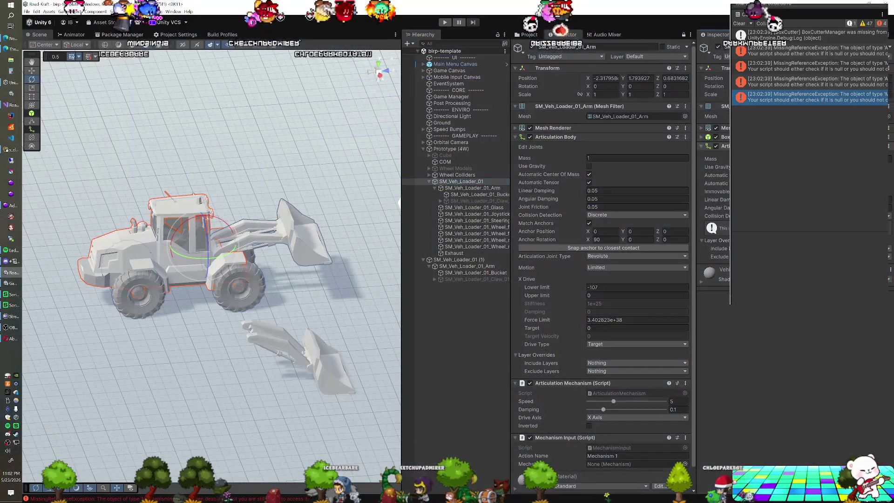
# Stop the play test and return to edit mode
pyautogui.hotkey('ctrl', 'z')
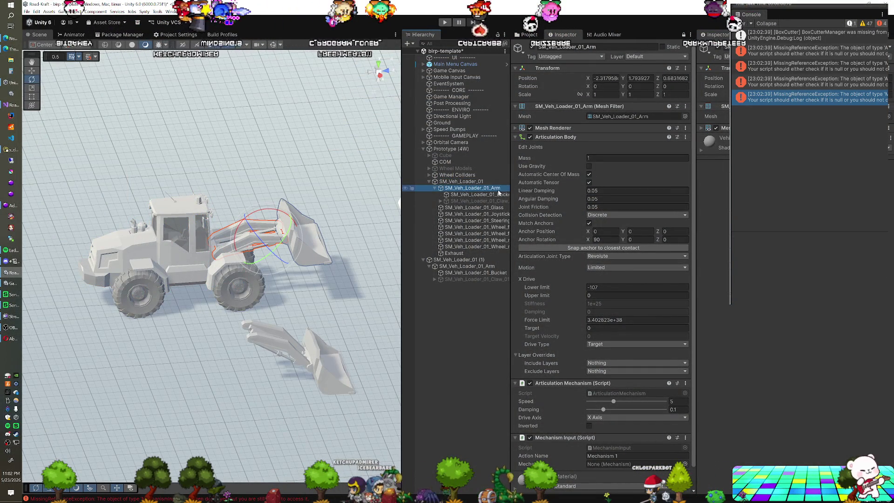
pyautogui.click(473, 182)
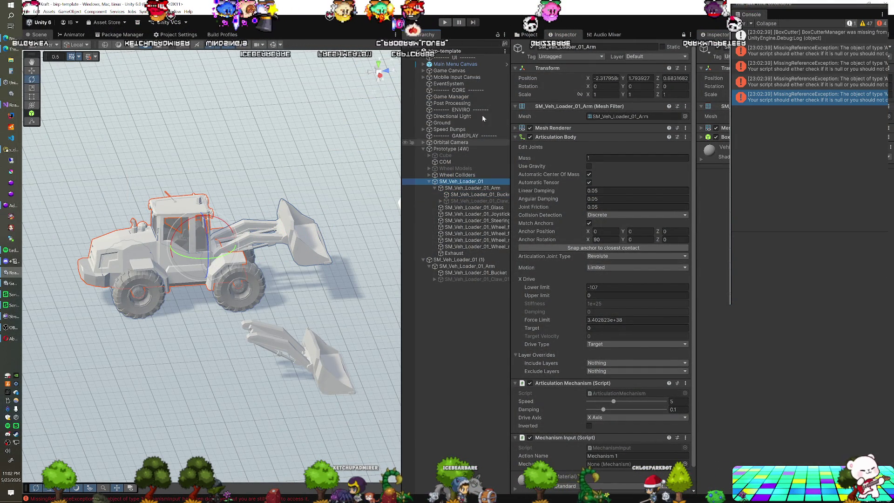
pyautogui.click(446, 22)
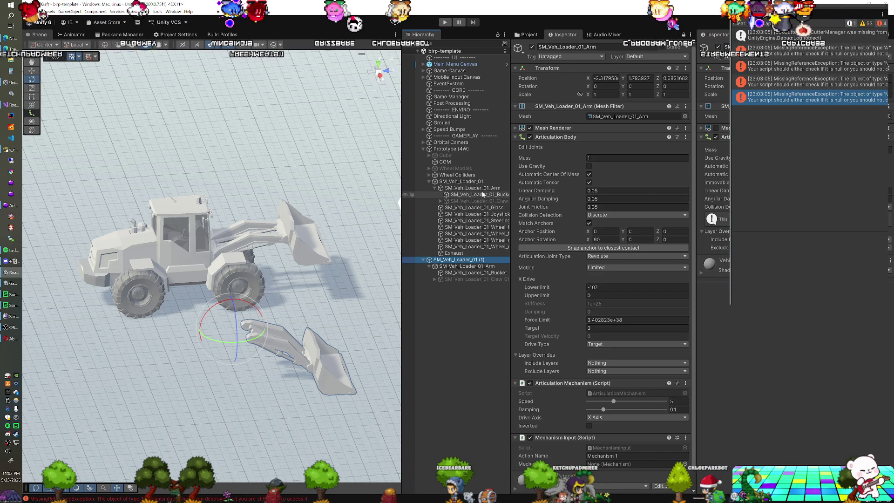
# Select Prototype (4W) and collapse its vehicle components in the Inspector
pyautogui.click(467, 149)
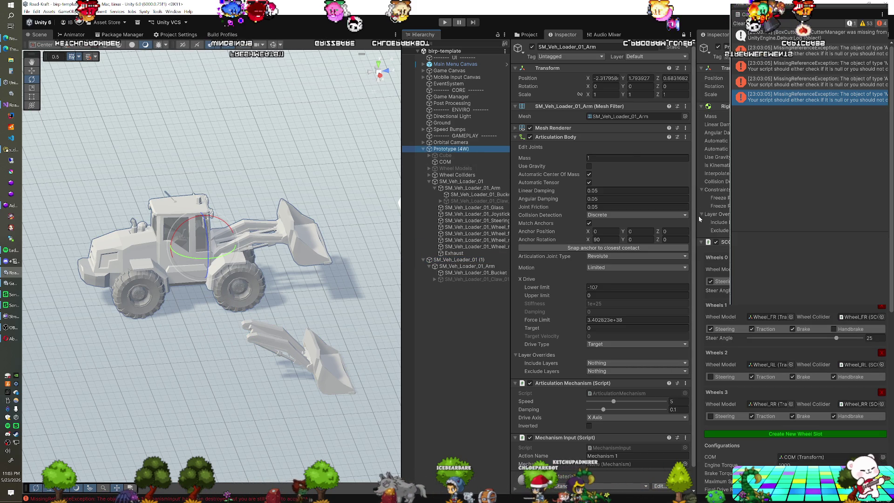
pyautogui.click(701, 243)
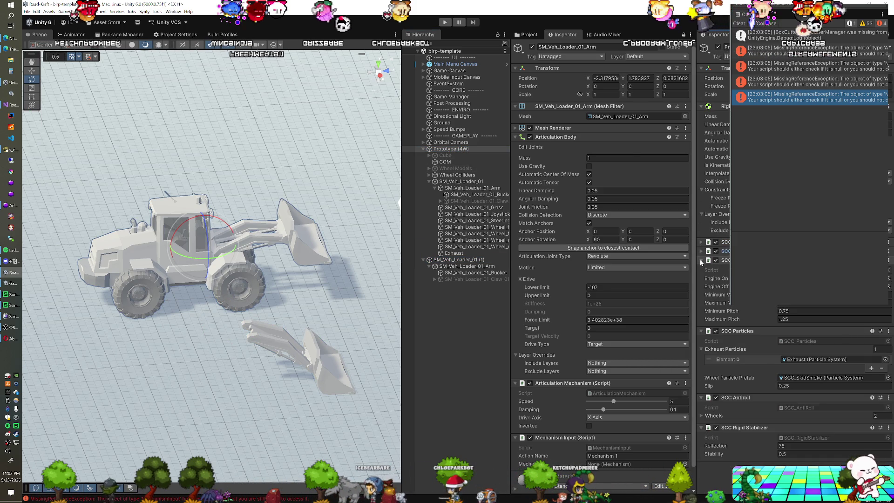
pyautogui.click(702, 260)
pyautogui.click(702, 270)
pyautogui.click(701, 278)
pyautogui.click(702, 287)
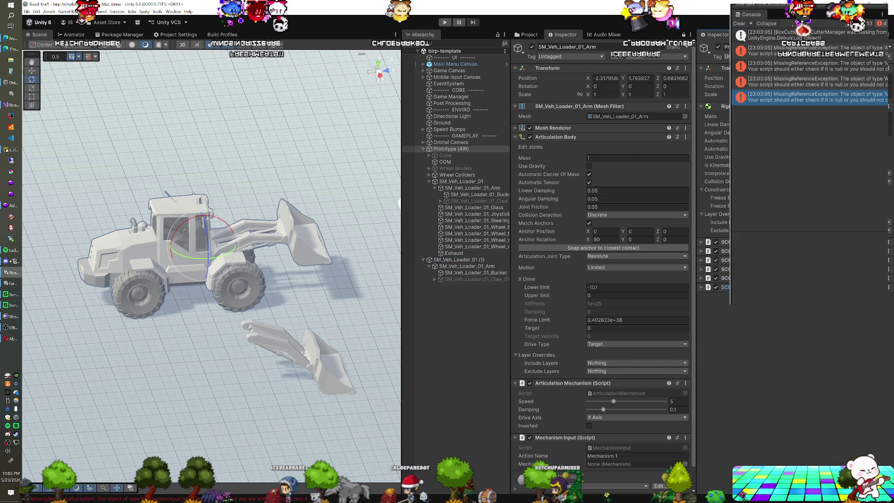
# Add a Fixed Joint connected to SM_Veh_Loader_01 (1) with Enable Preprocessing off
pyautogui.click(796, 301)
pyautogui.write('mecfixed')
pyautogui.press('Return')
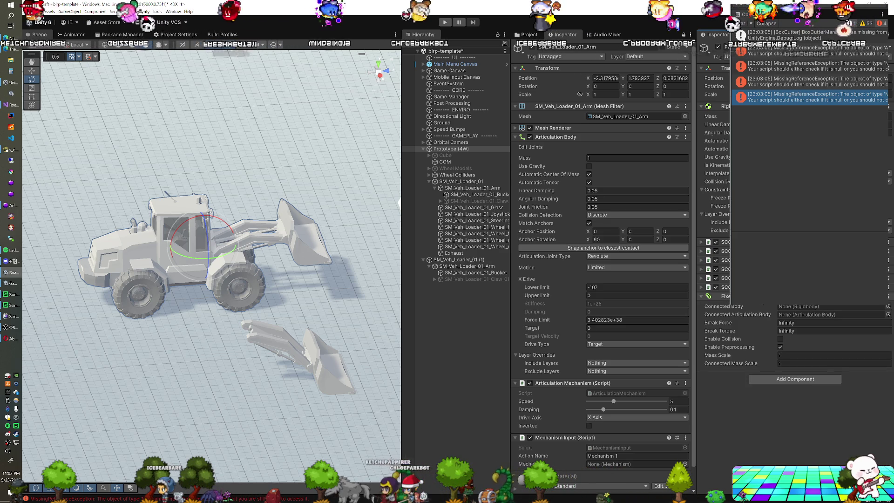
pyautogui.hotkey('ctrl', 'p')
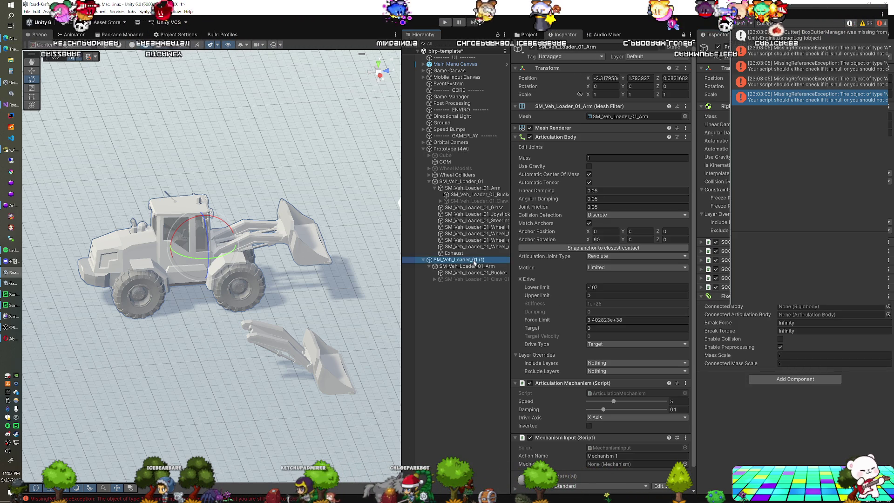
pyautogui.moveTo(619, 291); pyautogui.dragTo(800, 321)
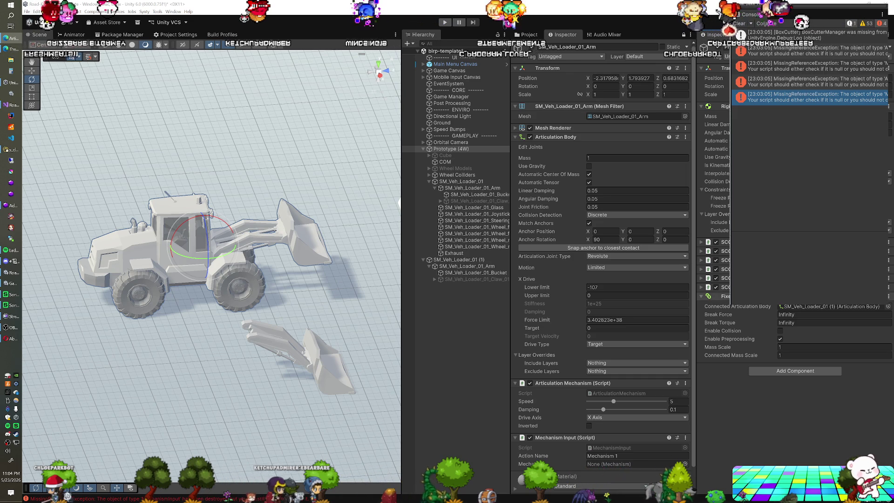
pyautogui.click(780, 338)
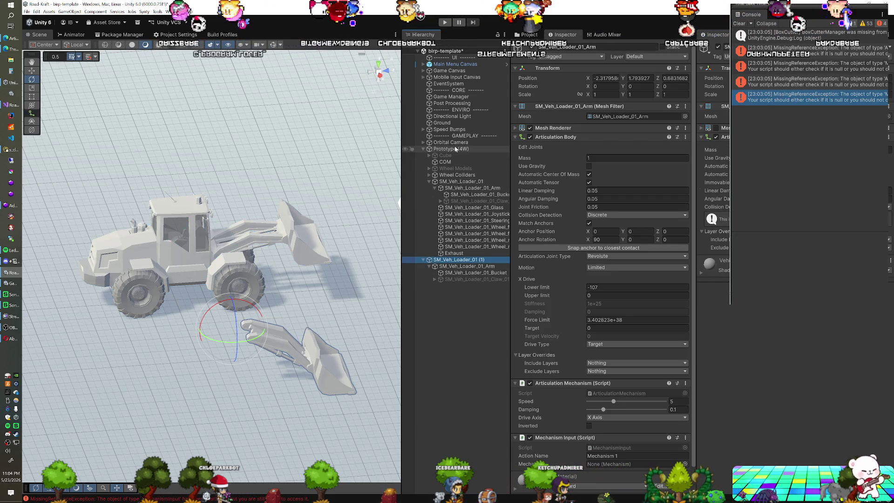
# Deactivate the original SM_Veh_Loader_01_Arm and its bucket, then play-test the loader
pyautogui.click(459, 189)
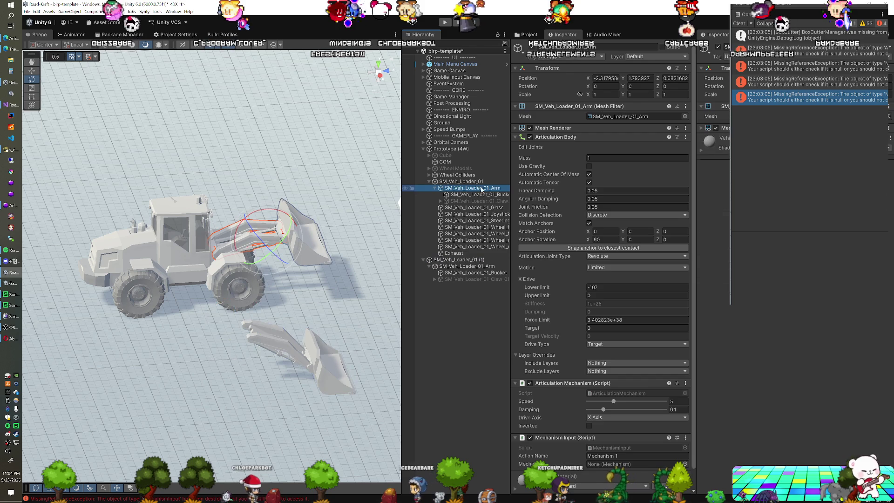
pyautogui.click(532, 47)
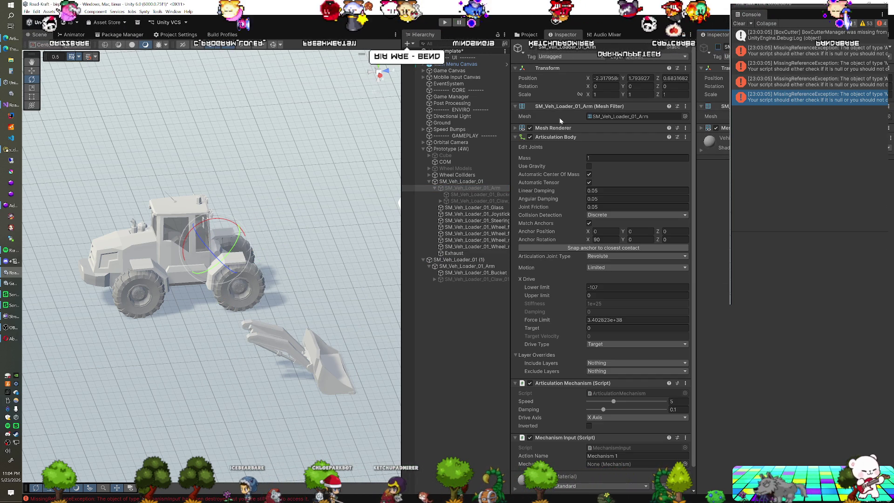
pyautogui.click(456, 149)
pyautogui.click(458, 260)
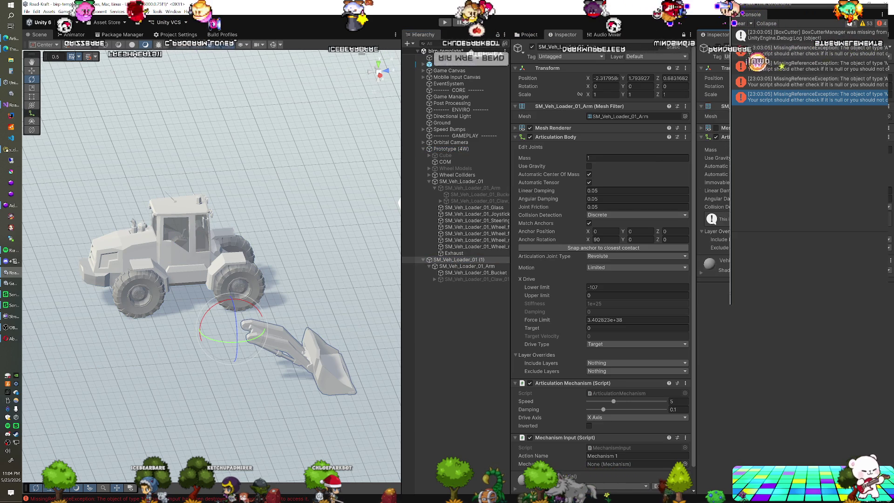
pyautogui.rightClick(201, 215)
pyautogui.scroll(4, 258, 197)
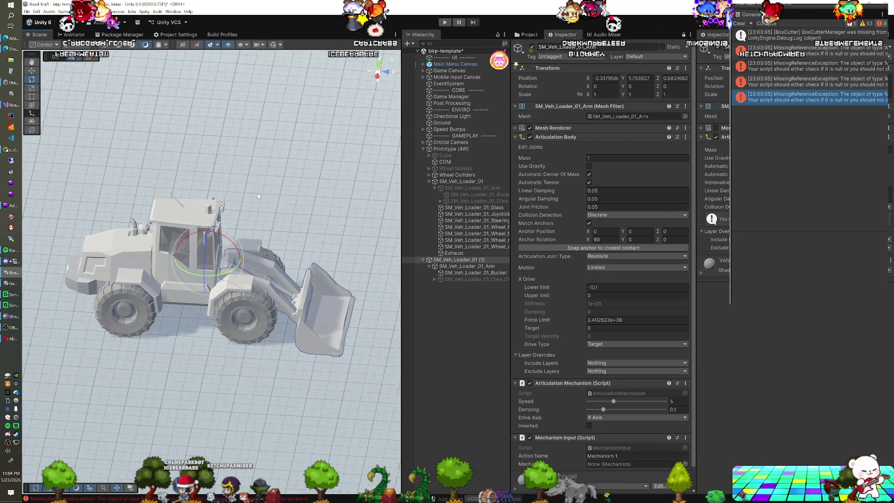
pyautogui.rightClick(283, 225)
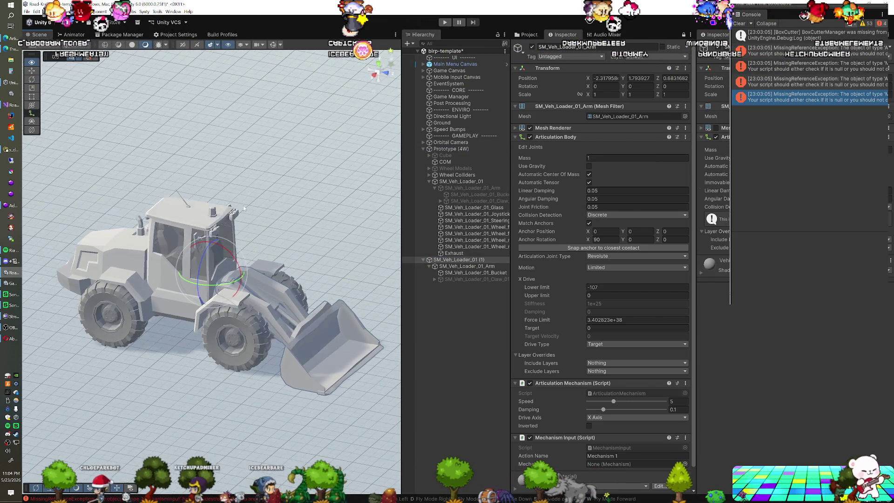
pyautogui.click(444, 22)
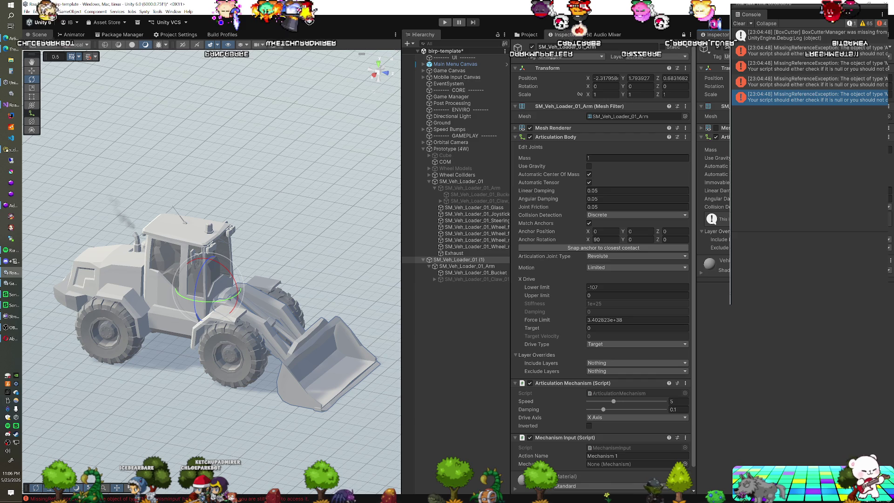
# Connect the Fixed Joint to the duplicated SM_Veh_Loader_01_Arm's articulation body and play-test again
pyautogui.click(483, 268)
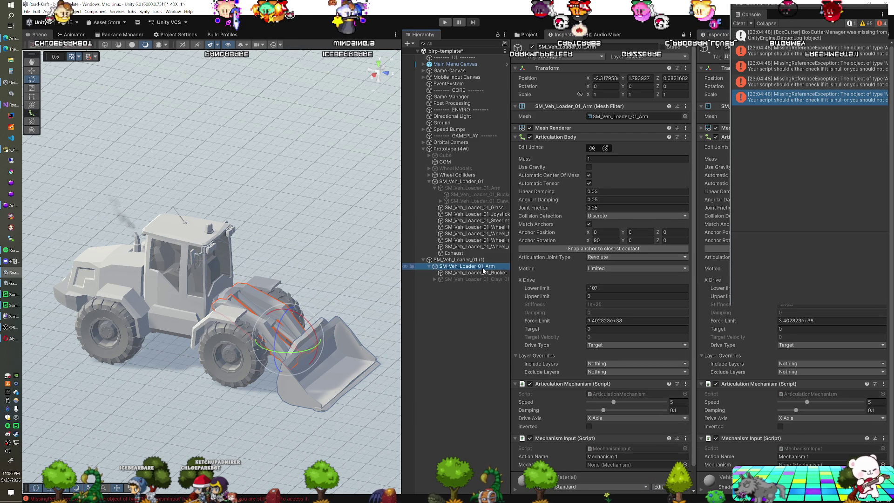
pyautogui.click(483, 260)
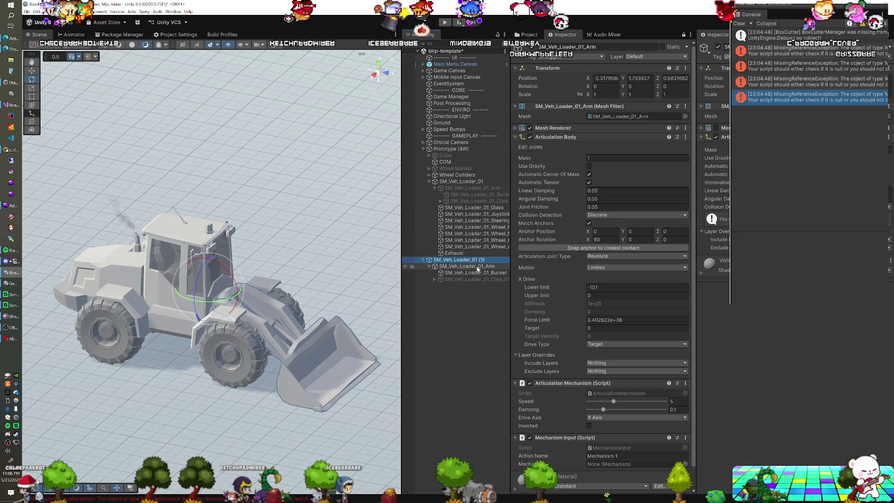
pyautogui.click(452, 149)
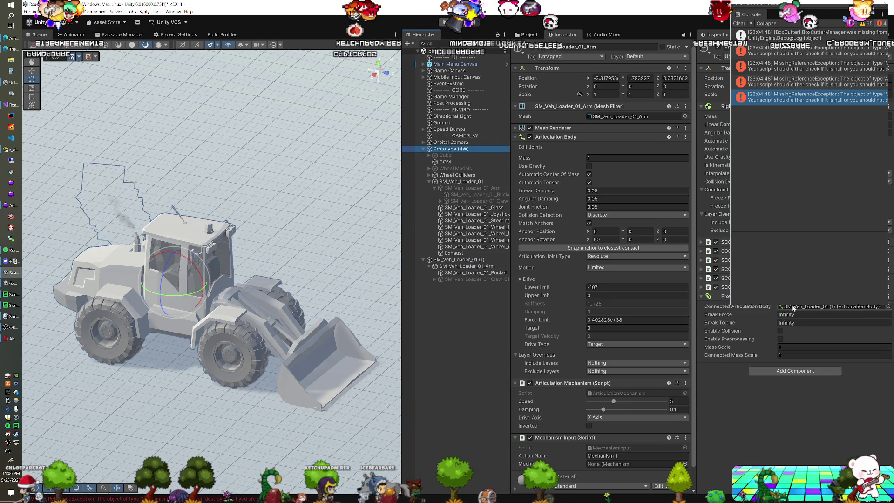
pyautogui.moveTo(789, 310); pyautogui.dragTo(832, 312)
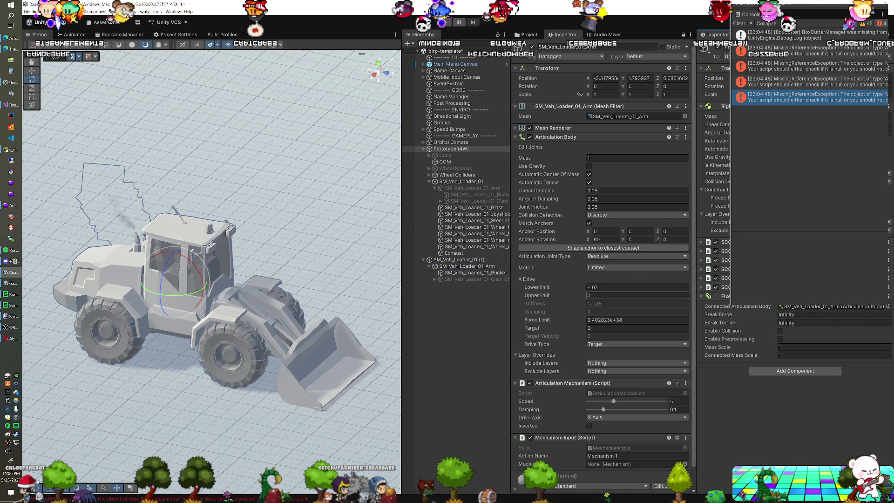
pyautogui.press('Return')
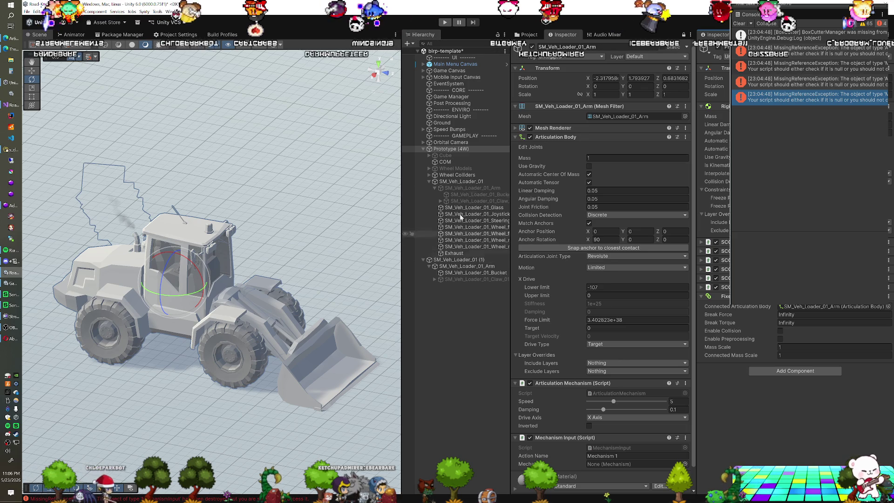
pyautogui.click(444, 23)
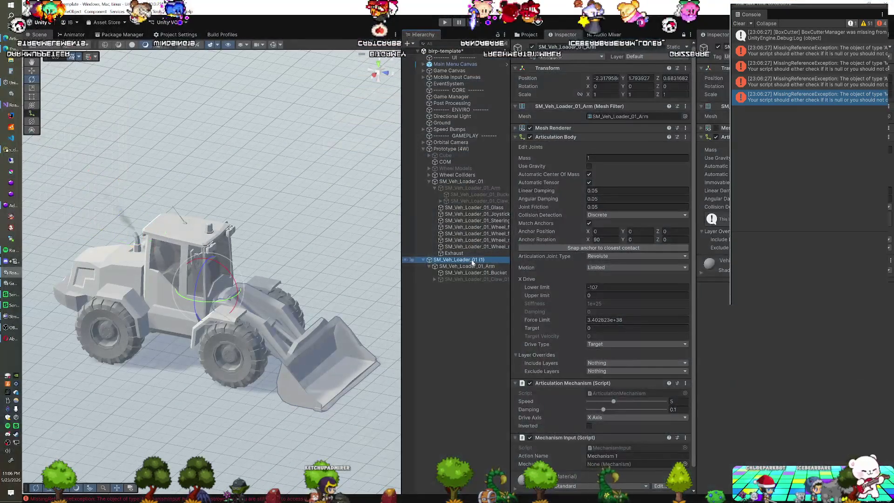
pyautogui.click(467, 267)
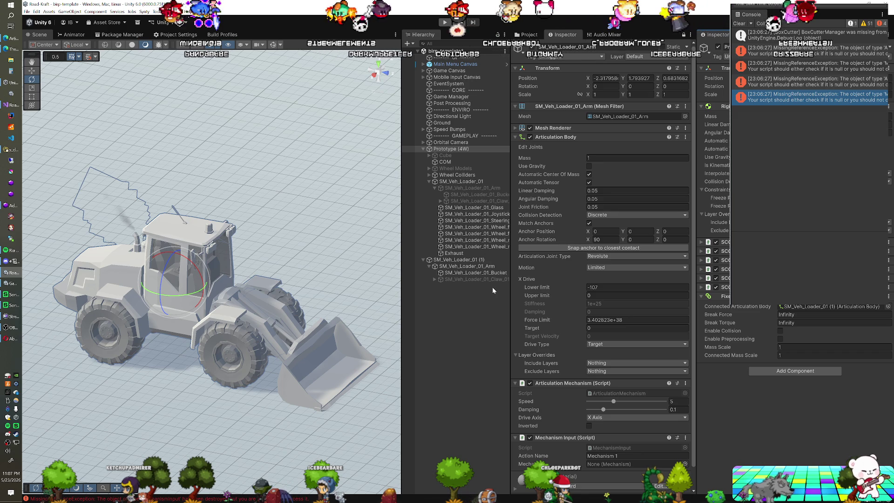
pyautogui.click(467, 261)
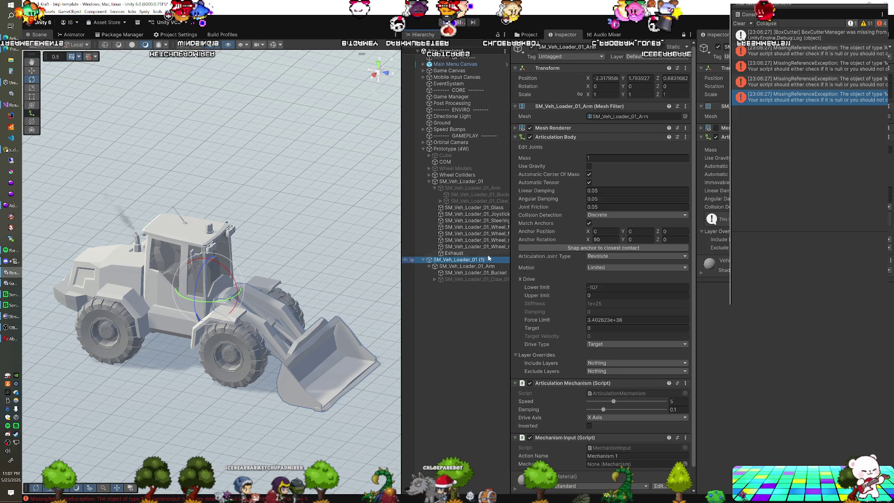
pyautogui.click(565, 160)
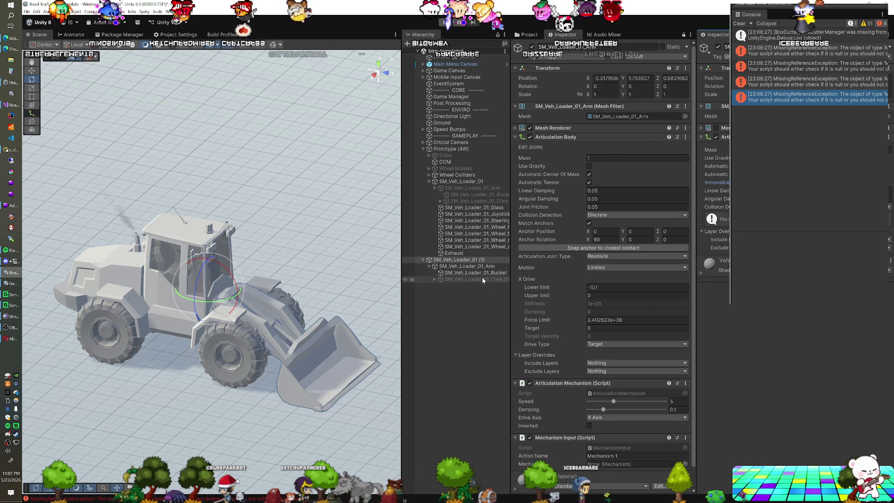
pyautogui.click(470, 266)
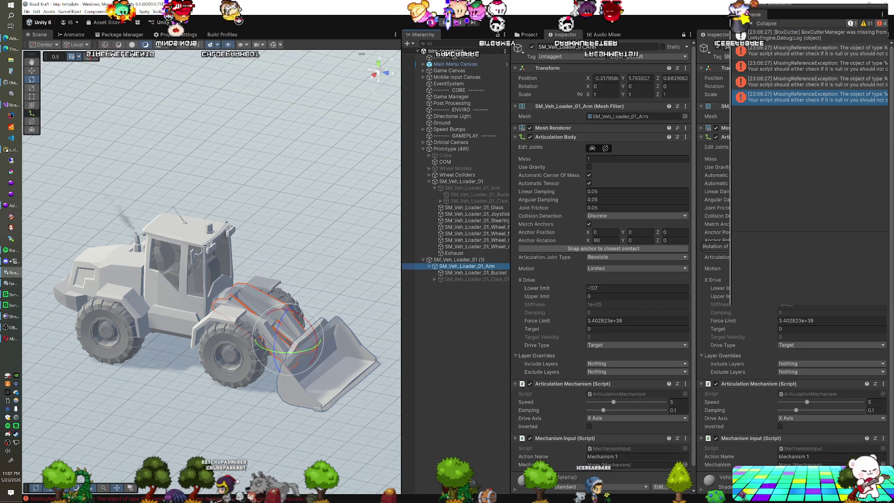
pyautogui.scroll(-2, 792, 280)
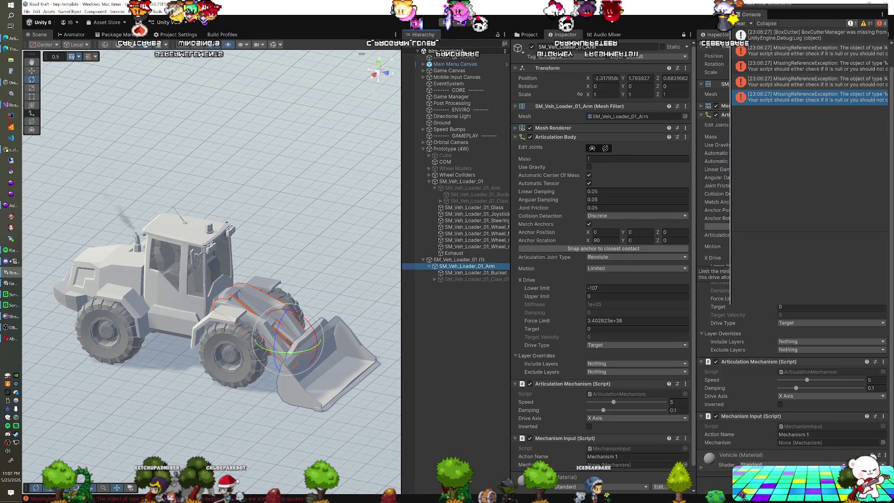
pyautogui.scroll(2, 717, 268)
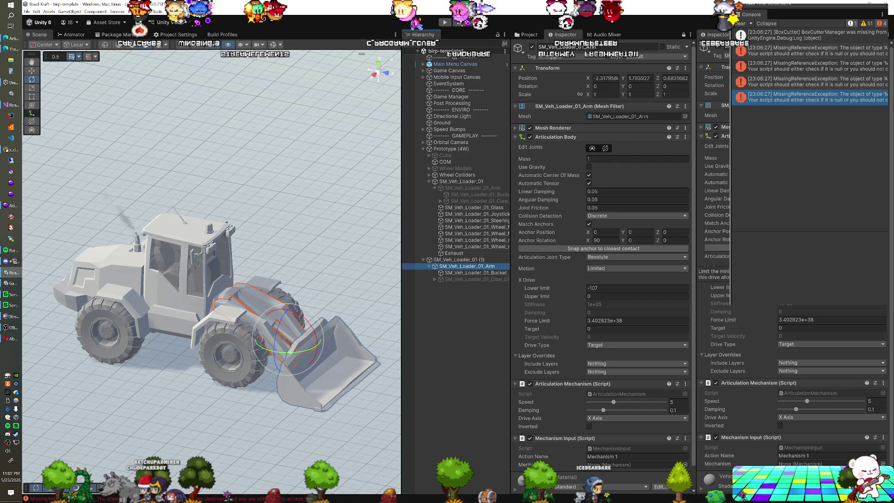
pyautogui.click(467, 261)
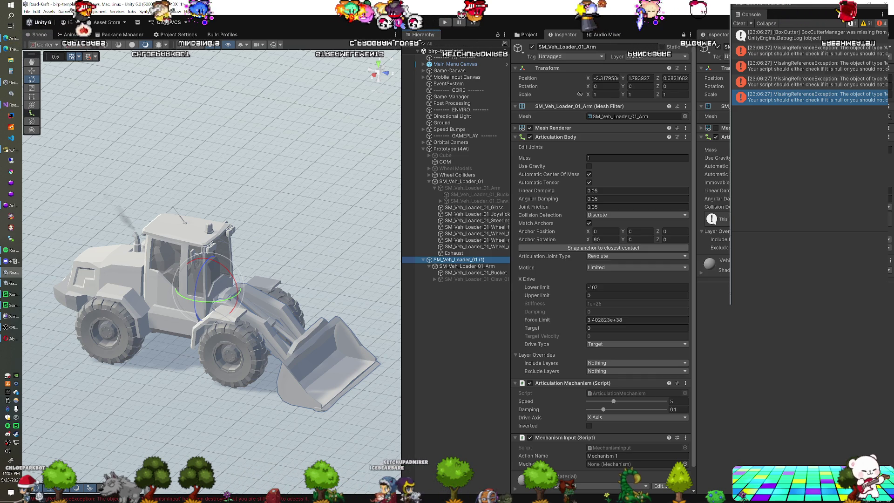
pyautogui.click(707, 168)
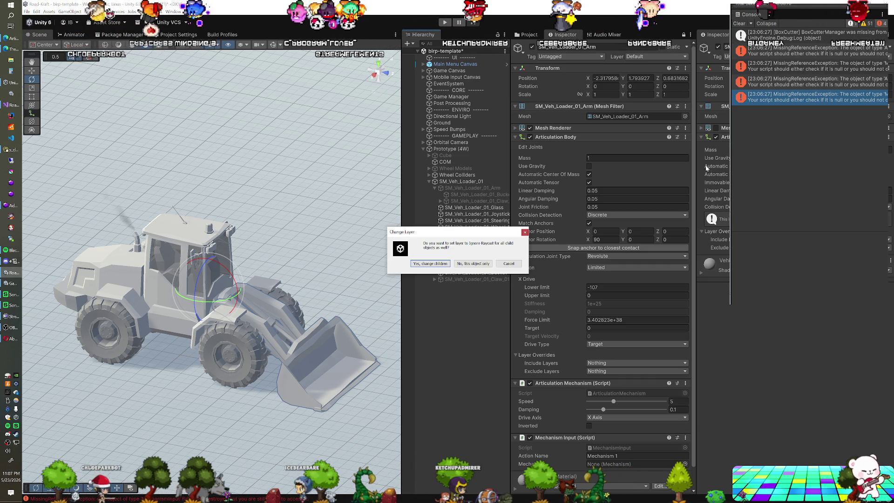
# Apply the Ignore Raycast layer to the duplicated arm's children too, and bring up Project Settings
pyautogui.click(444, 265)
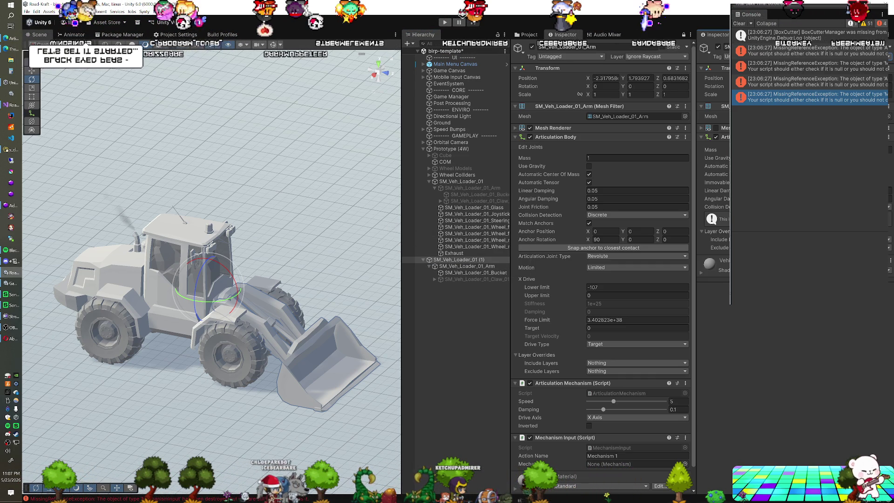
pyautogui.click(174, 35)
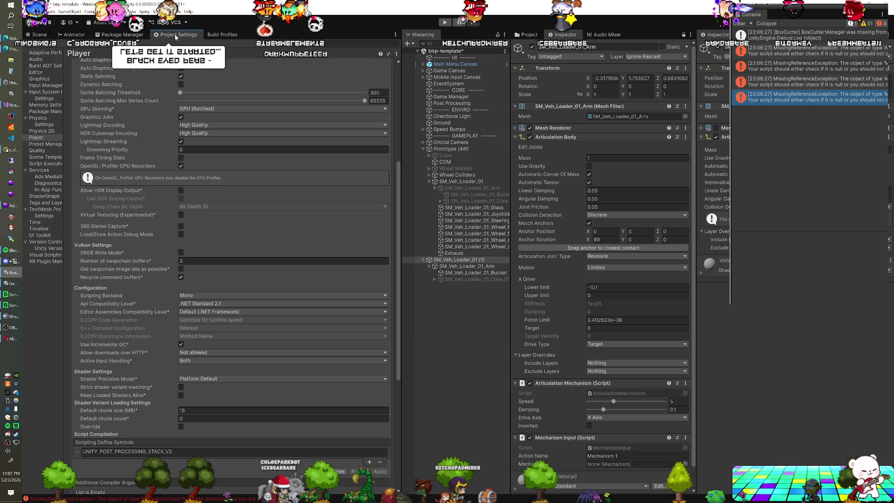
# Review the Physics collision matrix (Default hits Default, Ground, Rope), then play-test the loader
pyautogui.click(53, 125)
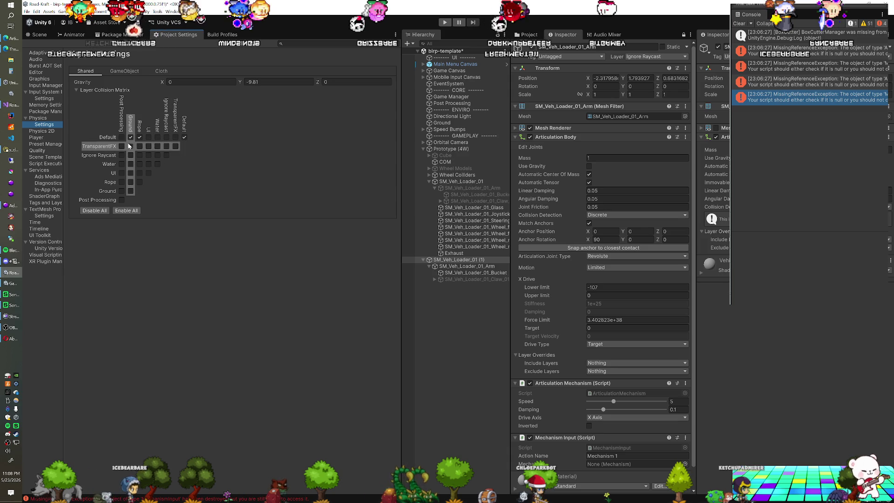
pyautogui.click(46, 35)
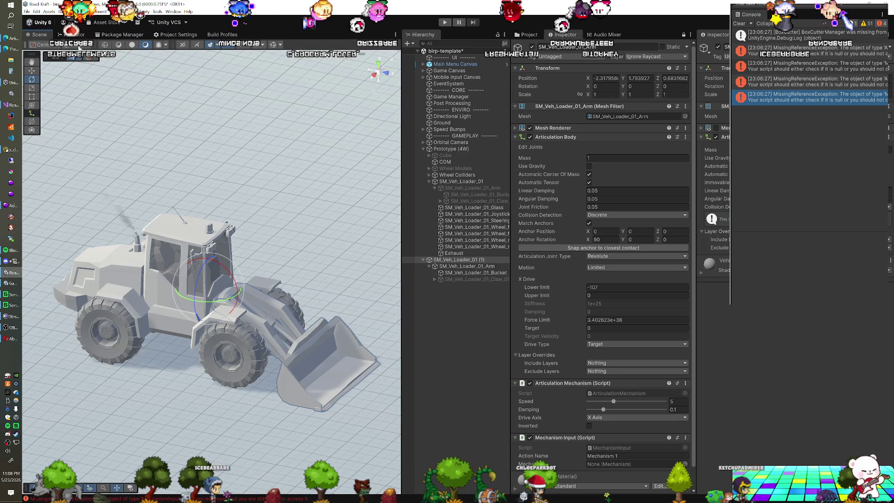
pyautogui.click(444, 23)
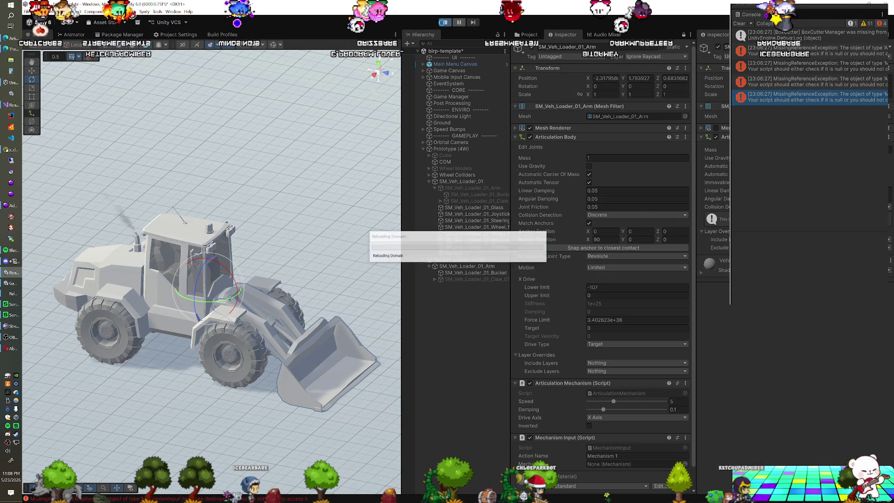
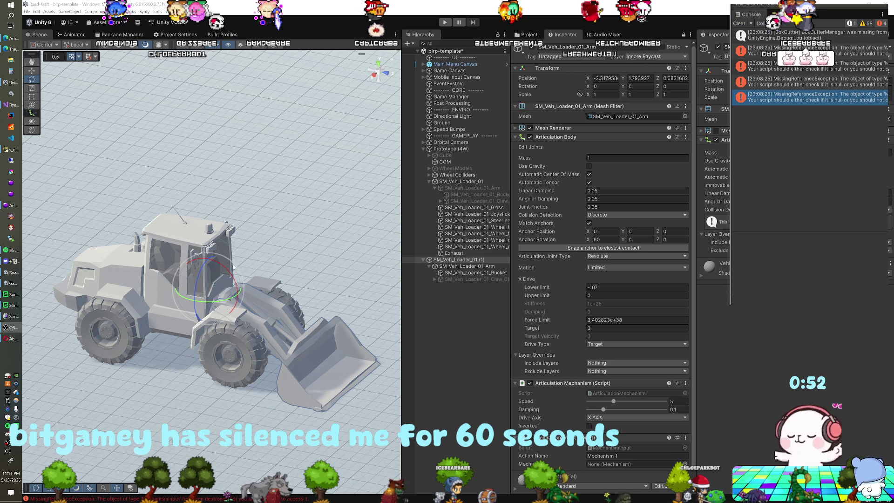
# Create an empty parent named GameObject above SM_Veh_Loader_01 (1)
pyautogui.click(470, 263)
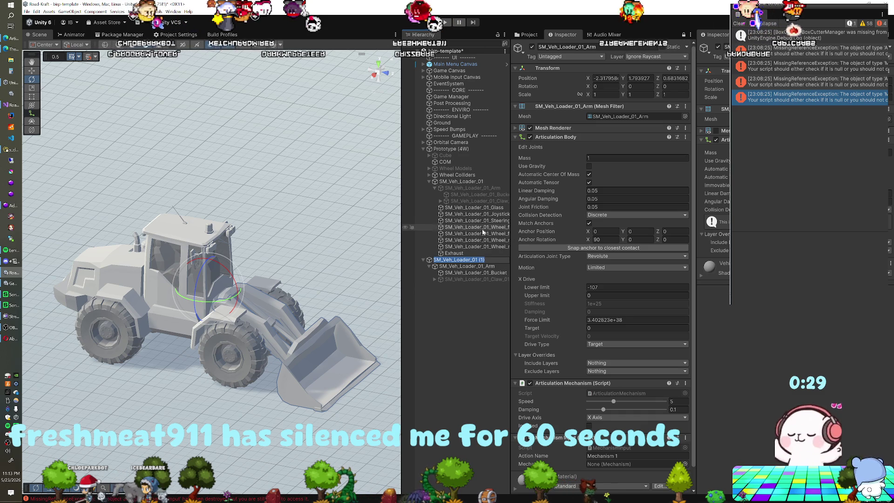
pyautogui.click(451, 254)
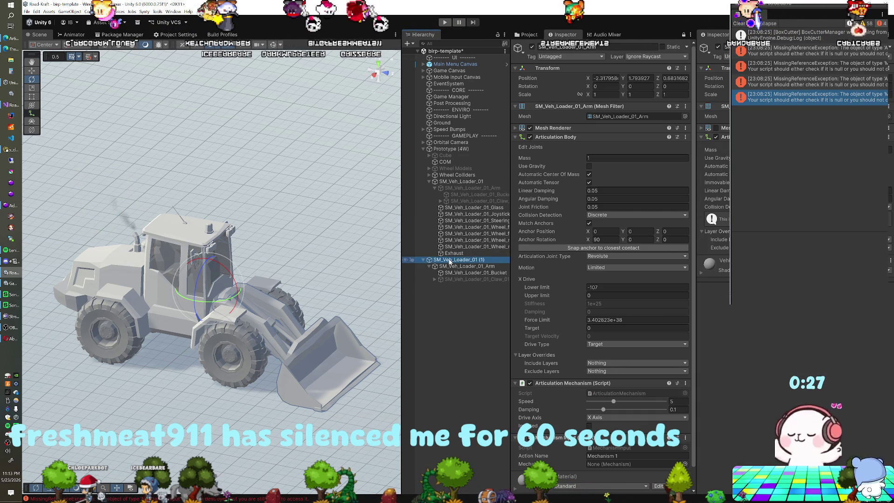
pyautogui.rightClick(450, 260)
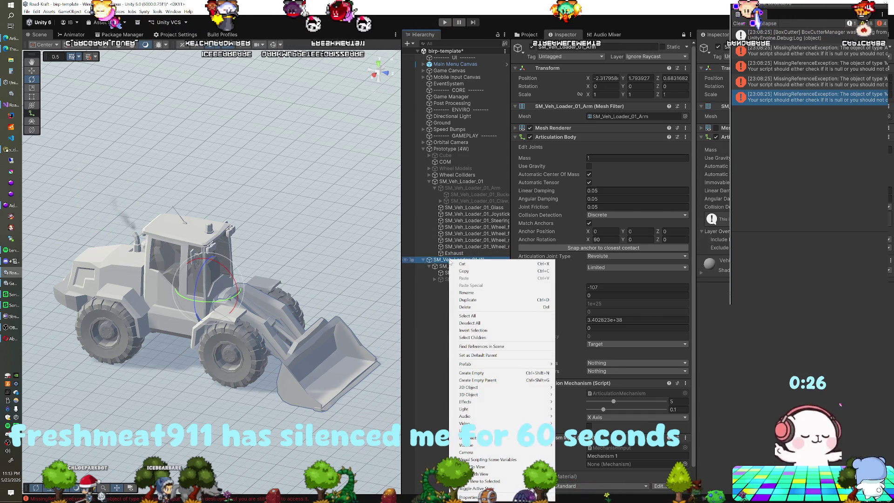
pyautogui.click(477, 380)
pyautogui.click(467, 261)
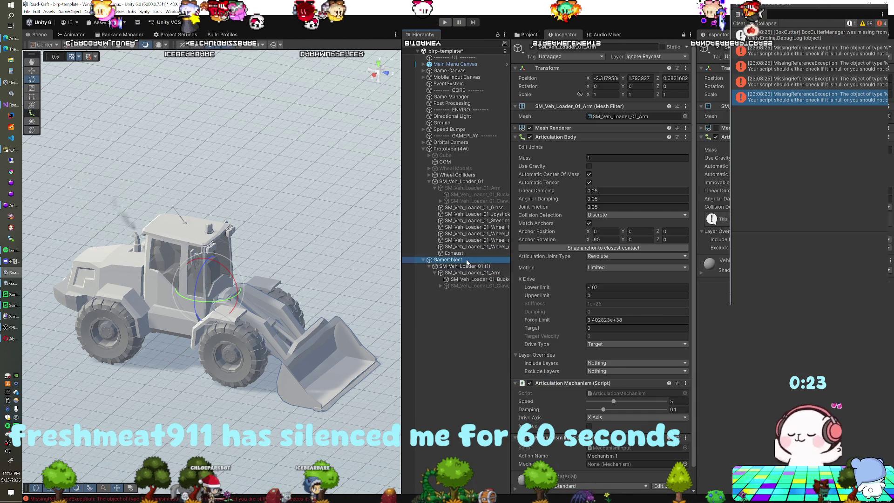
# Inspect SM_Veh_Loader_01 (1), its new GameObject parent and the Prototype (4W) Fixed Joint
pyautogui.click(466, 266)
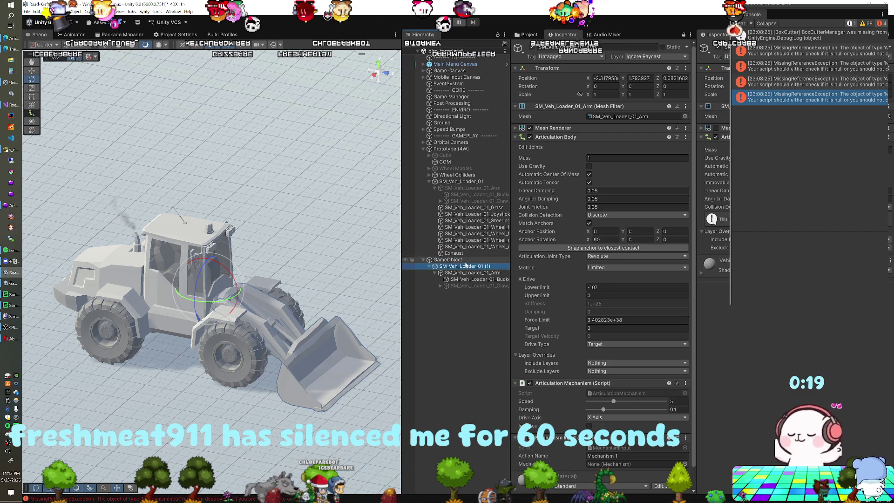
pyautogui.click(466, 260)
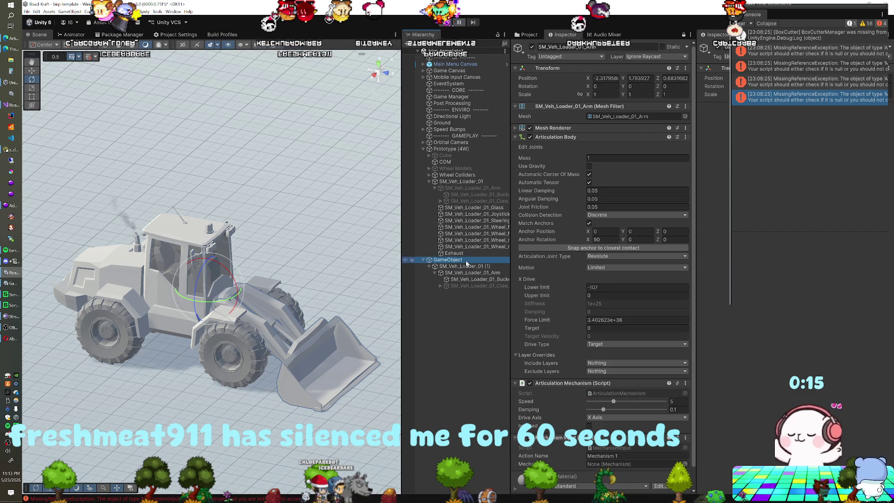
pyautogui.click(465, 267)
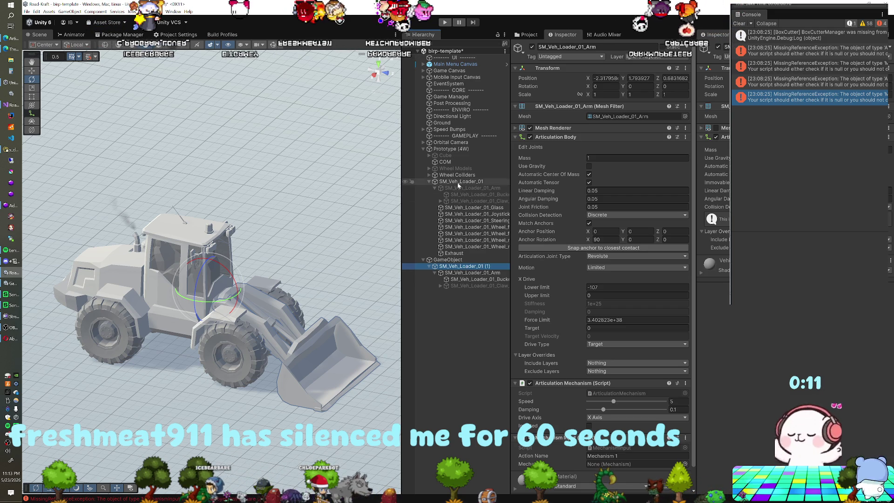
pyautogui.click(455, 149)
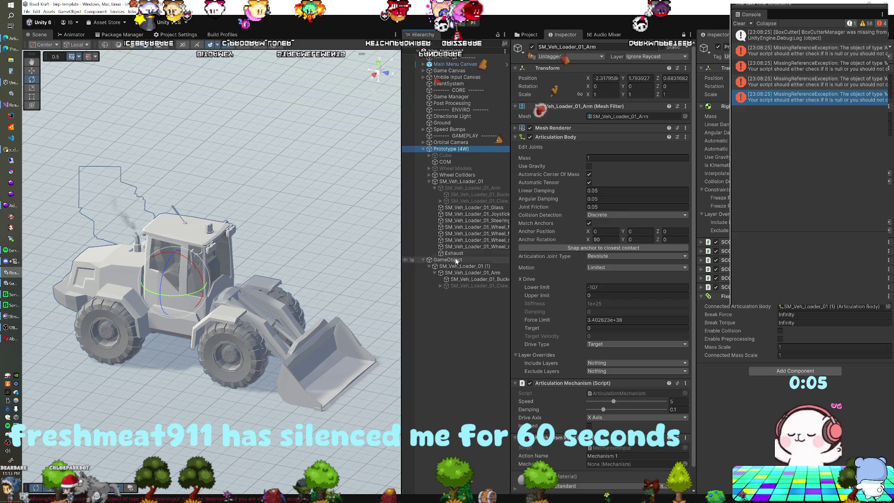
pyautogui.click(456, 266)
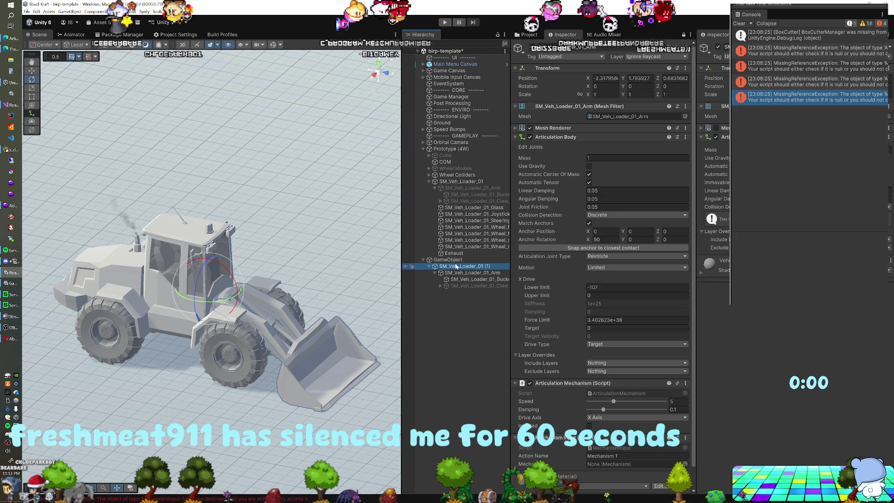
pyautogui.click(717, 130)
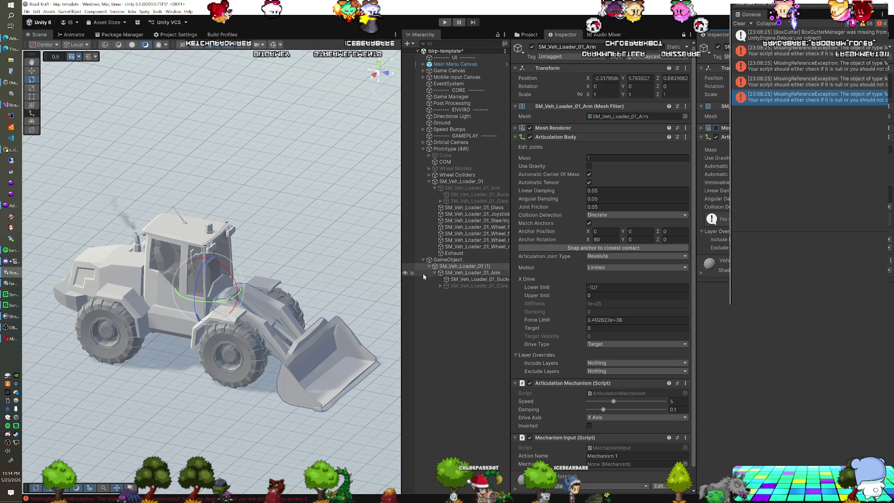
pyautogui.click(457, 260)
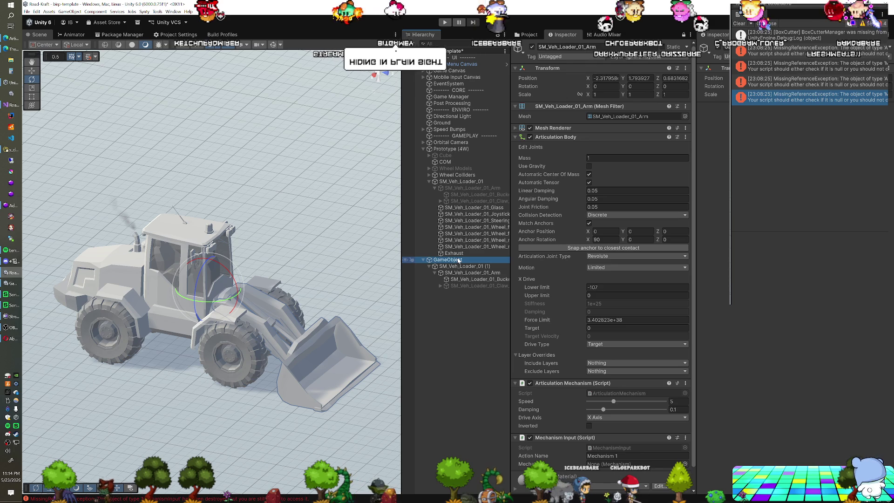
pyautogui.click(457, 267)
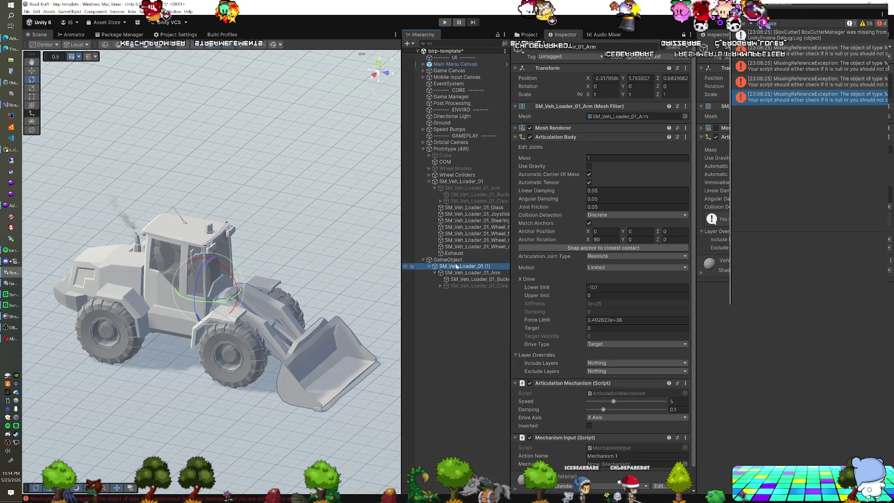
pyautogui.click(456, 261)
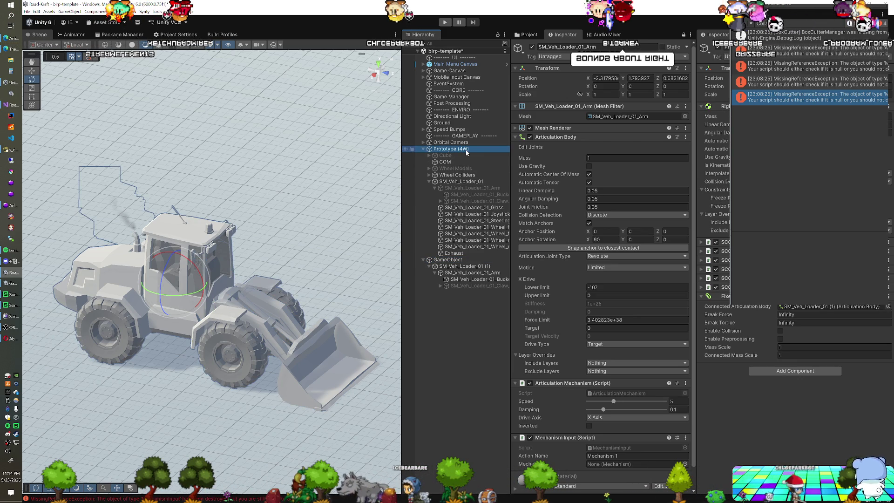
pyautogui.click(459, 268)
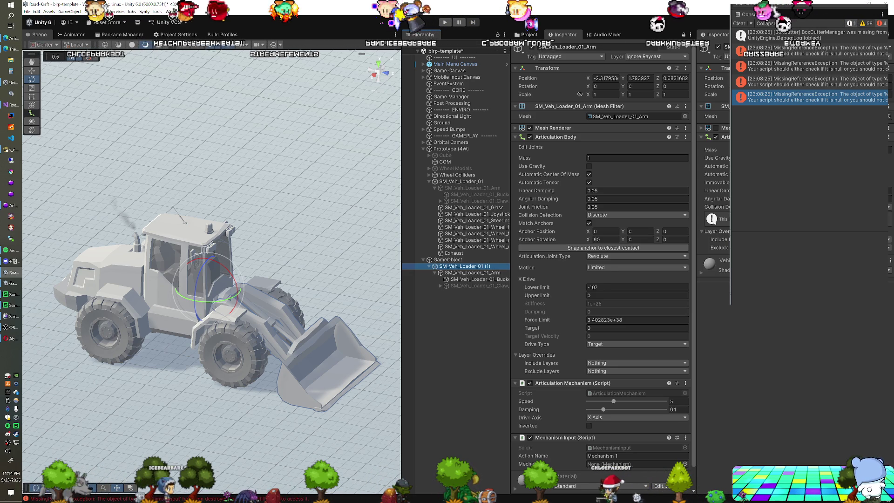
# Reselect SM_Veh_Loader_01 (1) and run the scene in Play mode with Ctrl+P
pyautogui.click(463, 272)
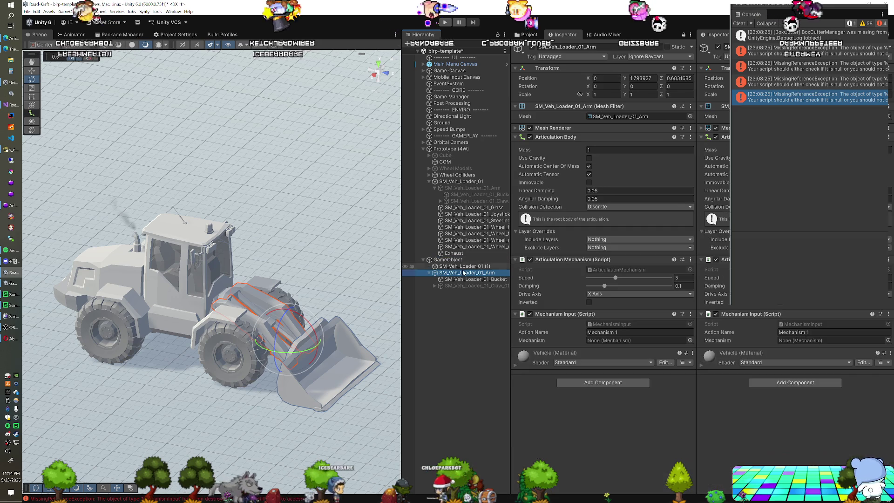
pyautogui.rightClick(464, 266)
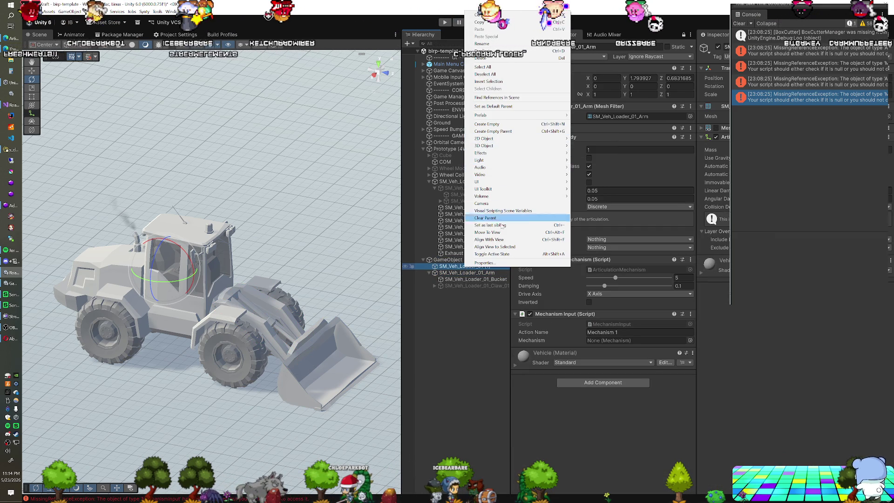
pyautogui.click(483, 274)
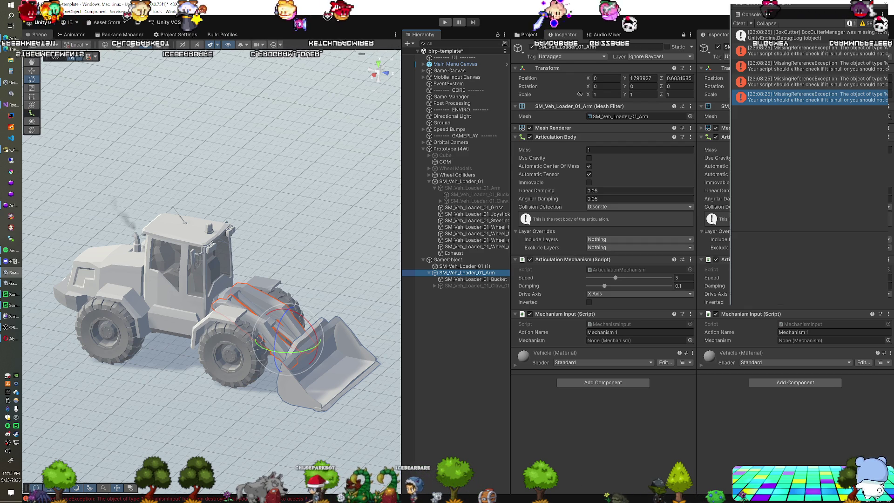
pyautogui.click(473, 266)
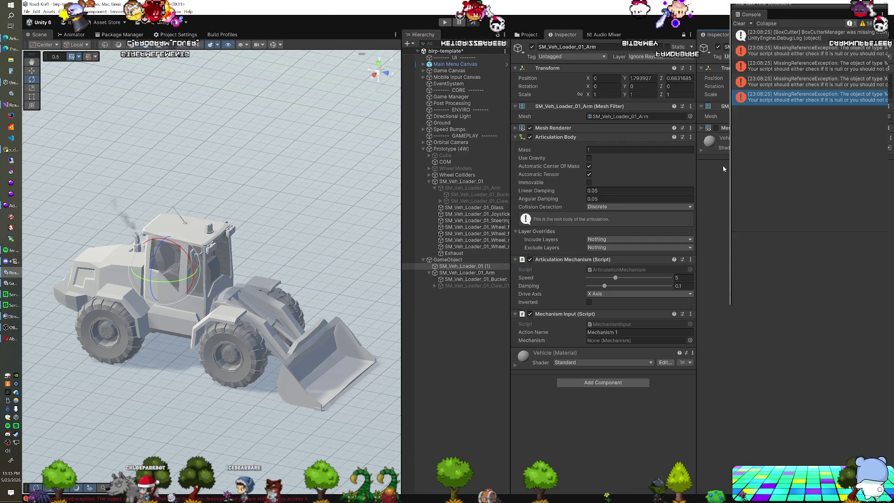
pyautogui.hotkey('ctrl', 'p')
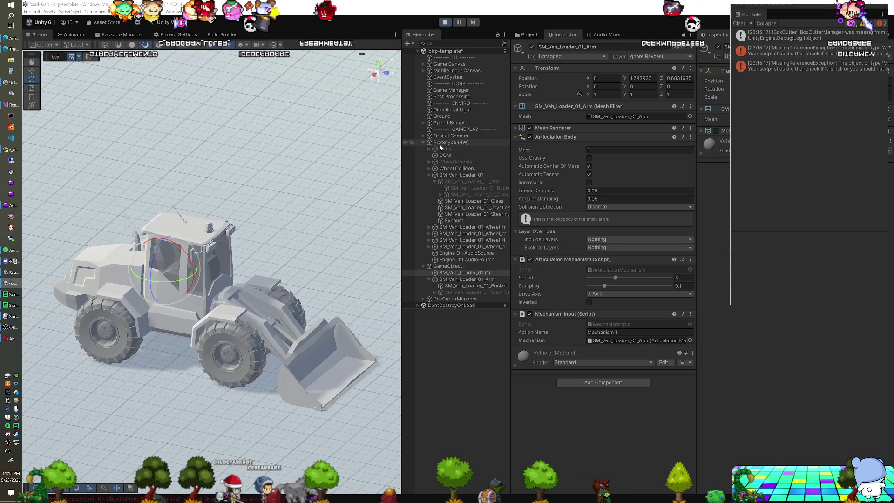
# Stop Play mode and select SM_Veh_Loader_01_Arm, now directly under GameObject
pyautogui.click(445, 24)
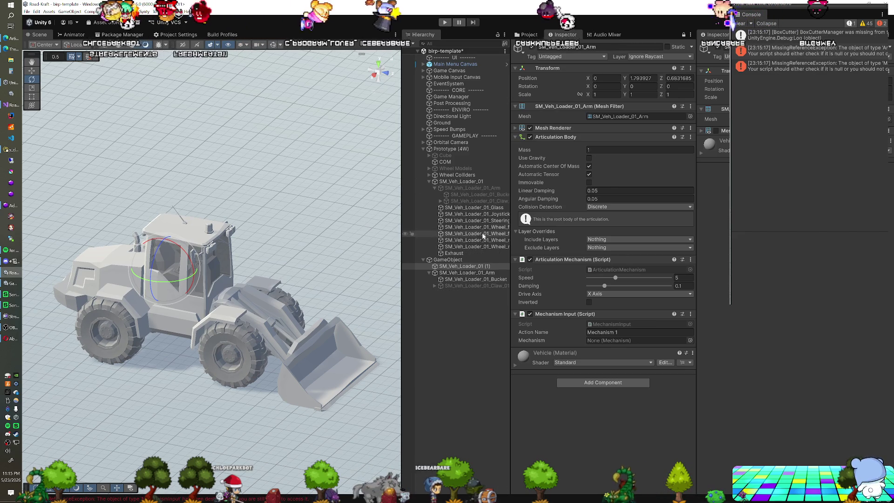
pyautogui.click(471, 265)
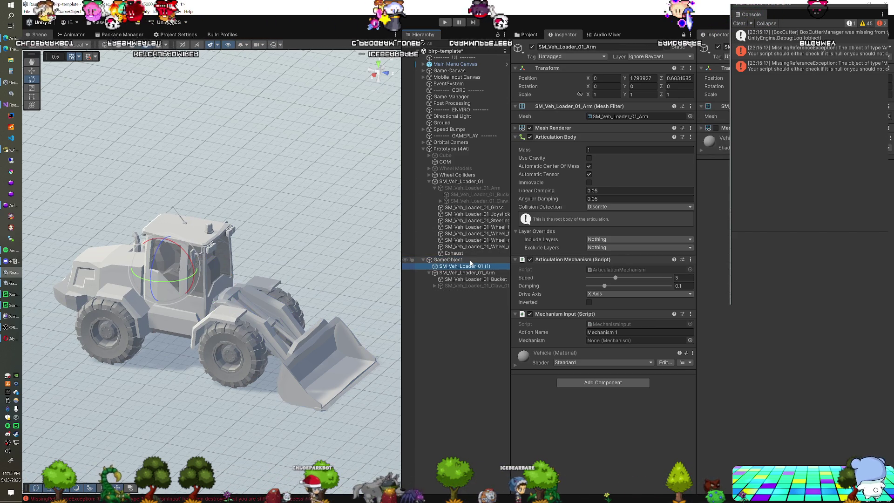
pyautogui.press('Down')
pyautogui.press('Up')
pyautogui.press('Down')
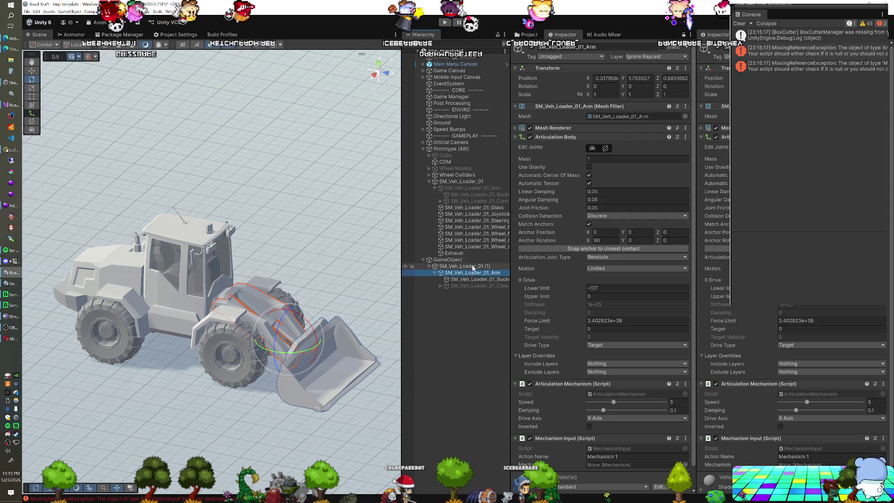
pyautogui.press('Up')
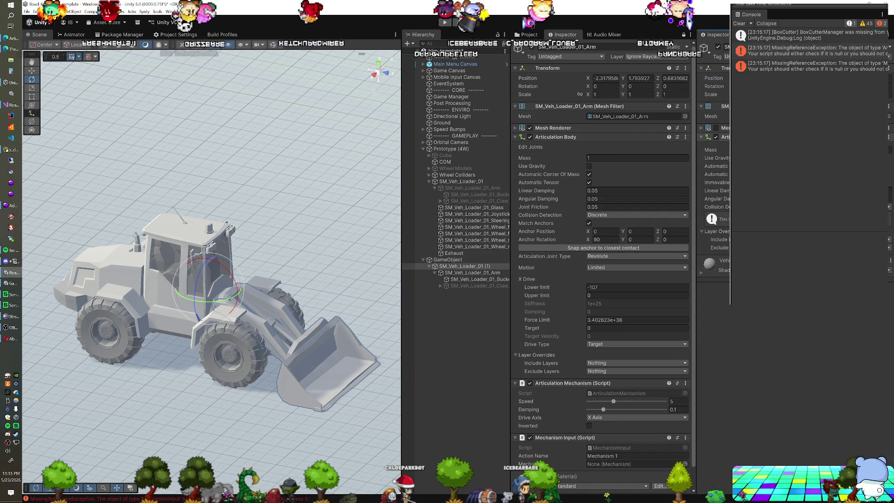
pyautogui.click(491, 260)
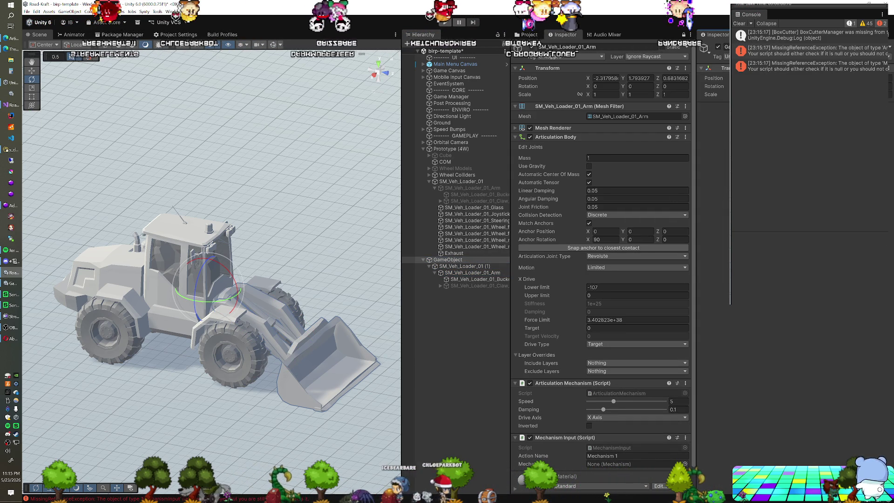
pyautogui.click(484, 272)
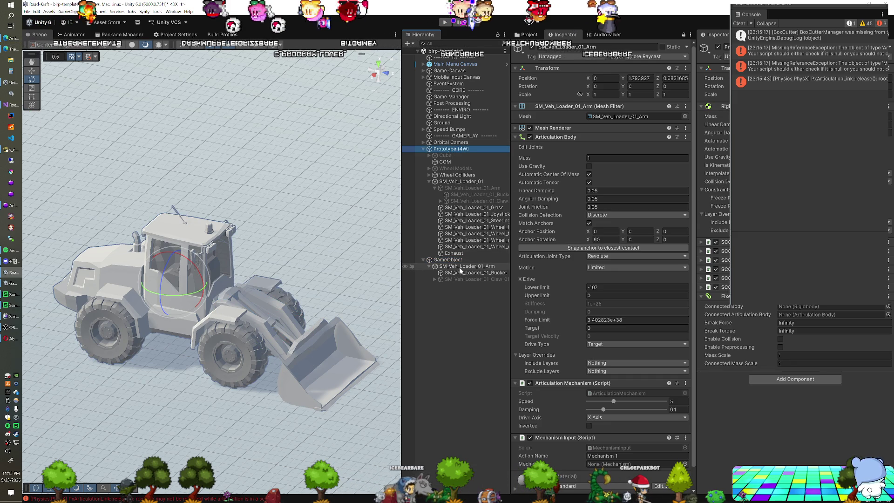
# Set SM_Veh_Loader_01_Arm as the Fixed Joint's Connected Articulation Body and play-test it
pyautogui.moveTo(460, 271); pyautogui.dragTo(696, 313)
pyautogui.moveTo(802, 317); pyautogui.dragTo(802, 316)
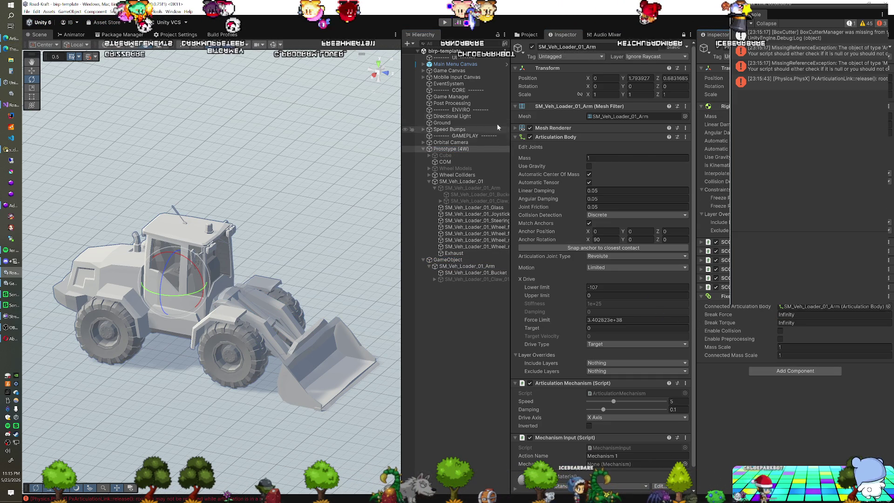
pyautogui.click(444, 22)
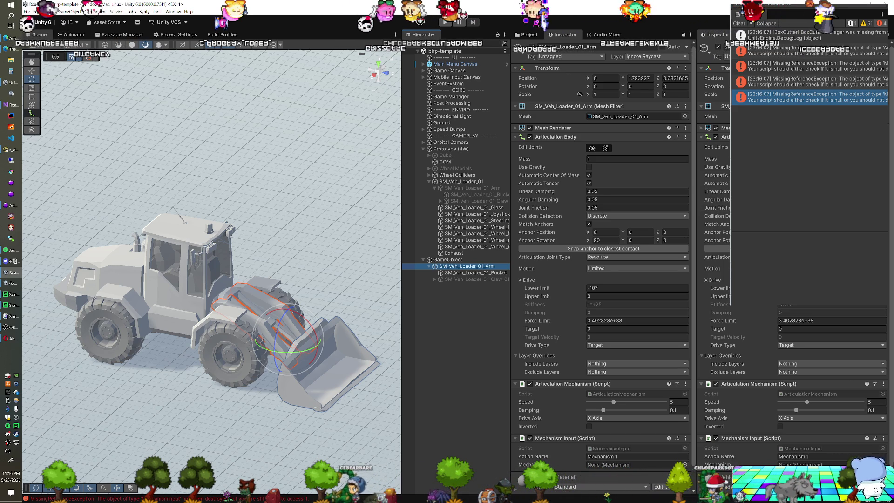
pyautogui.scroll(-1, 791, 279)
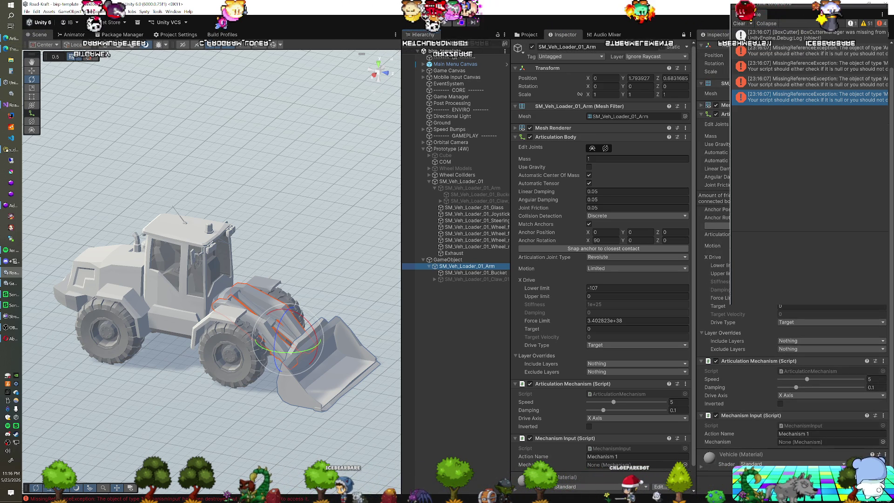
pyautogui.scroll(1, 792, 280)
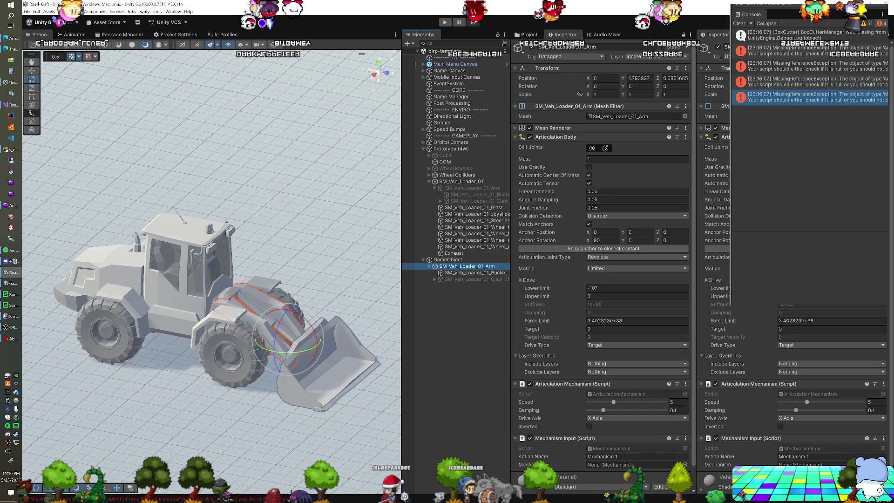
pyautogui.click(716, 183)
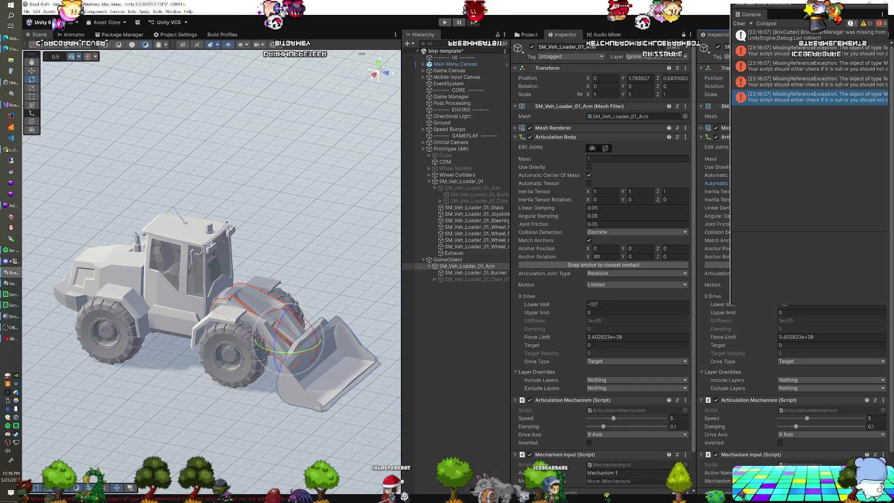
pyautogui.click(716, 183)
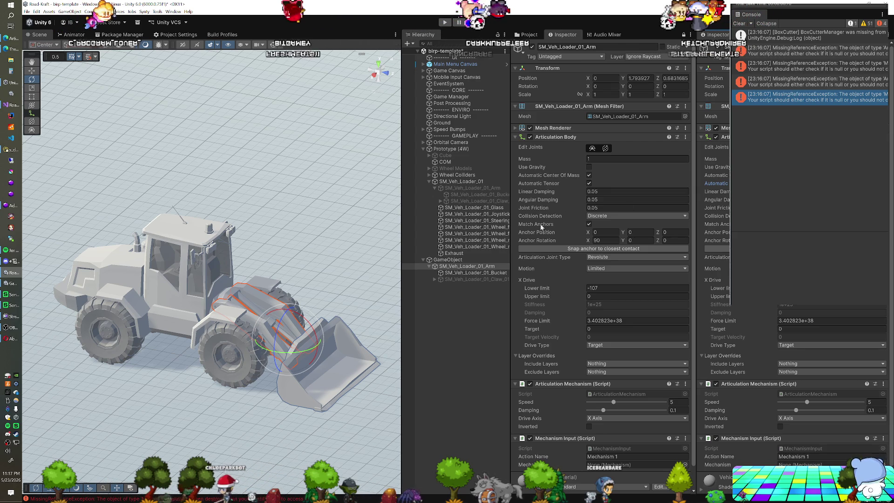
pyautogui.click(444, 260)
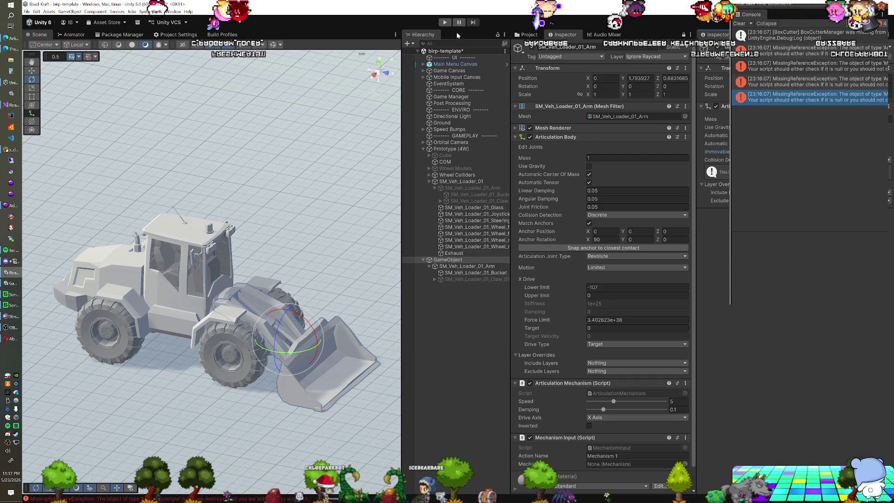
pyautogui.click(445, 22)
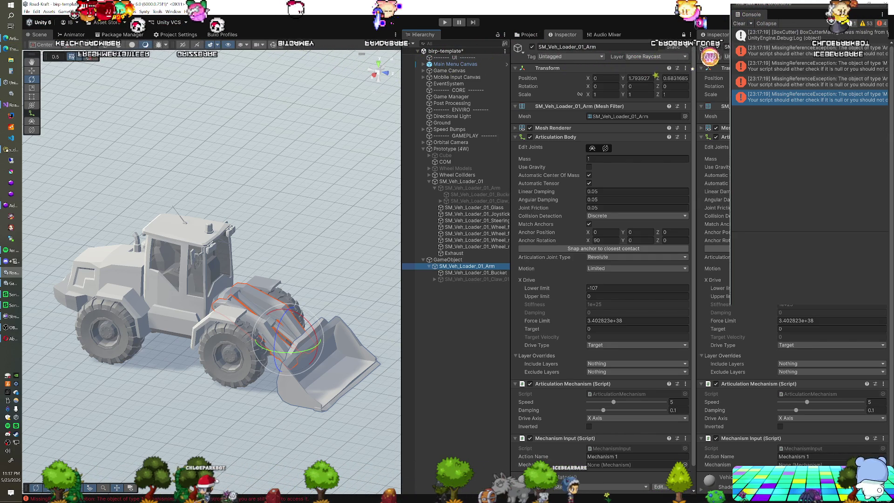
pyautogui.scroll(-1, 792, 326)
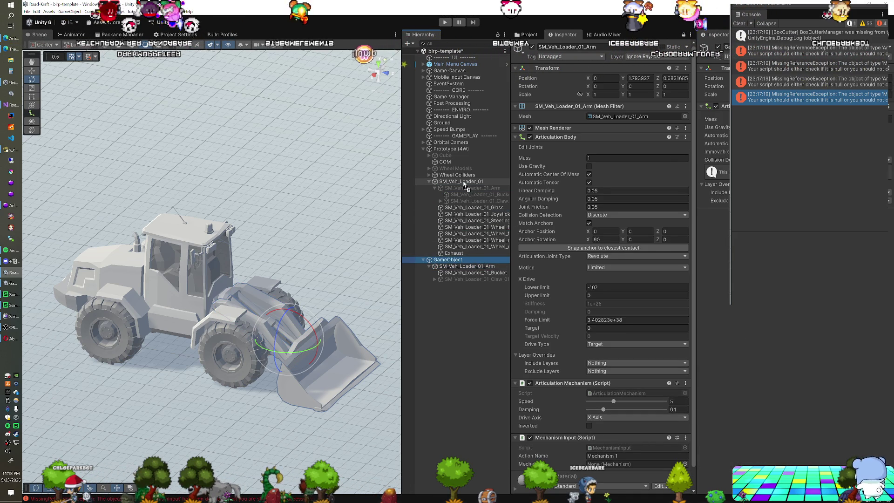
# Nest GameObject under SM_Veh_Loader_01, play-test Prototype (4W), then toggle the root body's Immovable option
pyautogui.moveTo(465, 185); pyautogui.dragTo(464, 184)
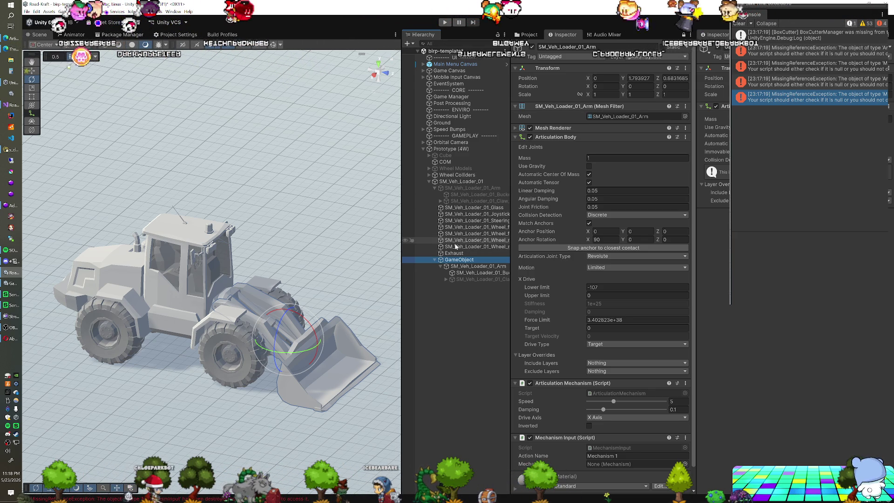
pyautogui.click(475, 149)
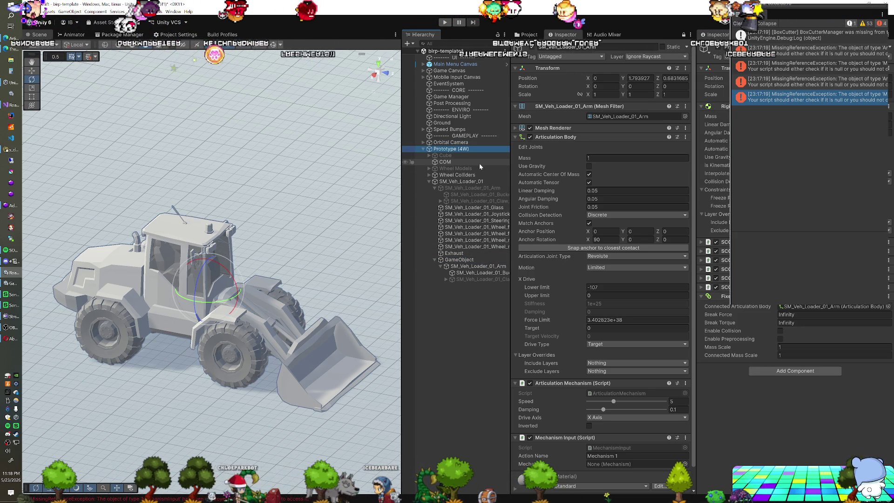
pyautogui.click(445, 22)
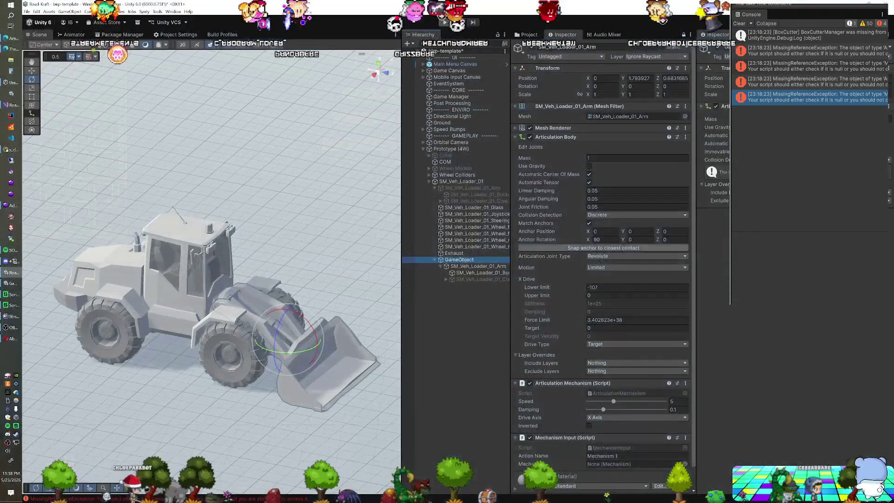
pyautogui.click(717, 152)
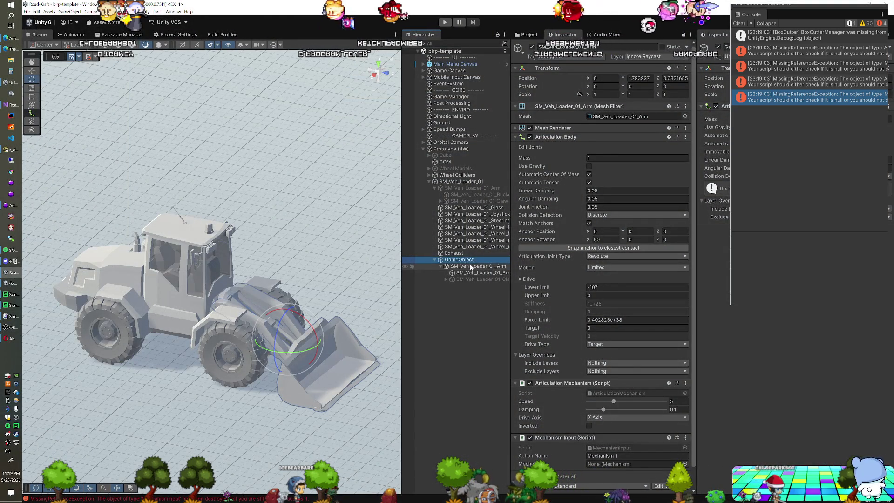
# Set GameObject as Prototype (4W)'s Fixed Joint Connected Articulation Body and play-test it
pyautogui.click(471, 266)
pyautogui.click(462, 149)
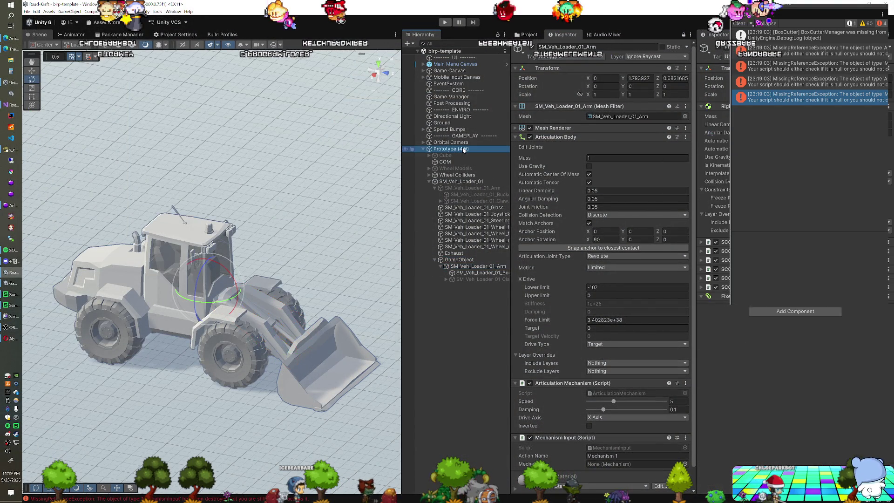
pyautogui.moveTo(459, 259)
pyautogui.mouseDown()
pyautogui.moveTo(745, 303)
pyautogui.moveTo(834, 307)
pyautogui.mouseUp()
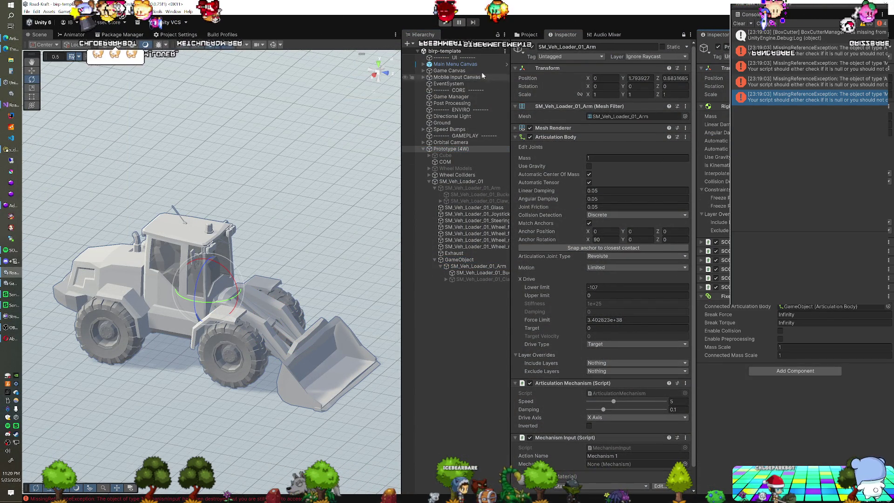
pyautogui.click(446, 22)
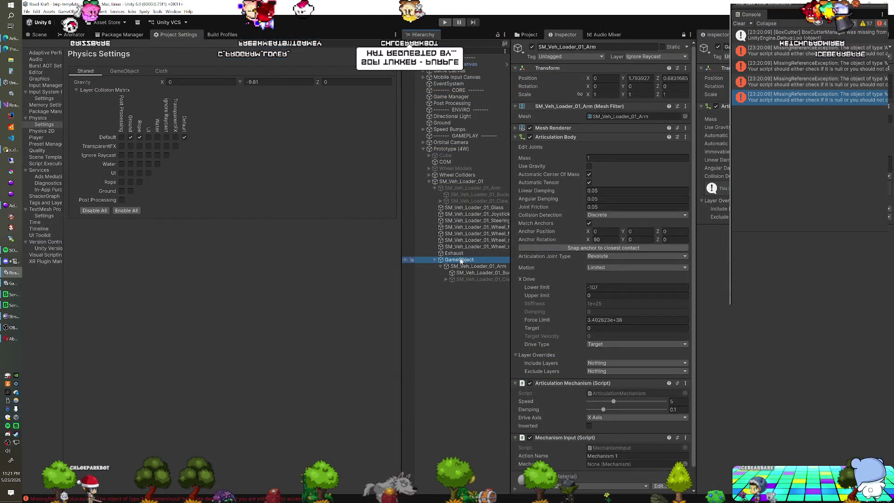
# Select the loader arm under GameObject and bring up the File menu
pyautogui.click(461, 267)
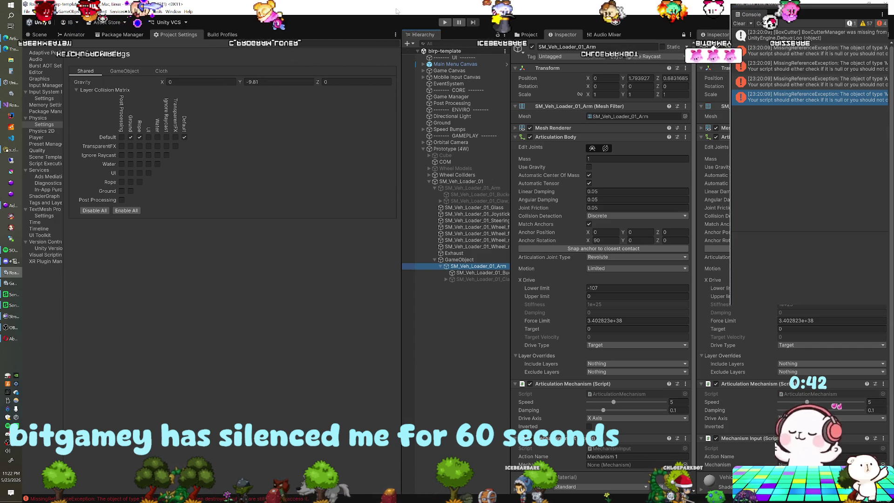
pyautogui.click(27, 12)
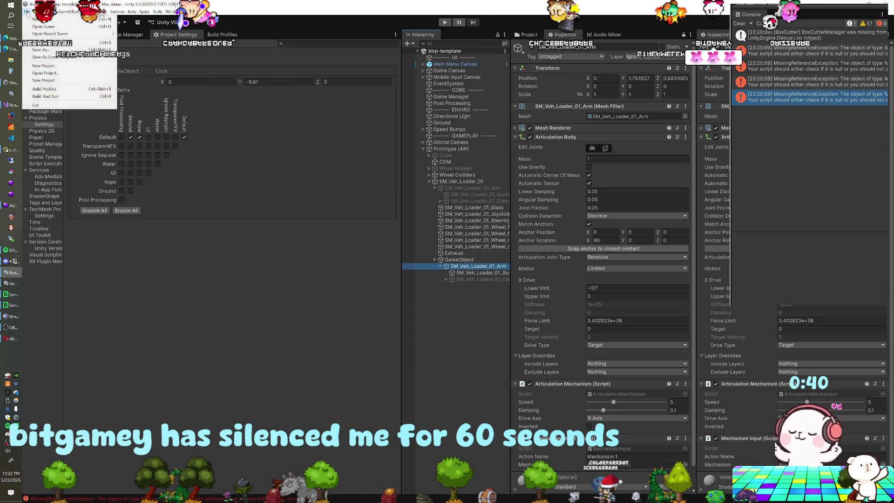
# Build and run the game into a new Builds\Windows Standalone folder
pyautogui.click(75, 95)
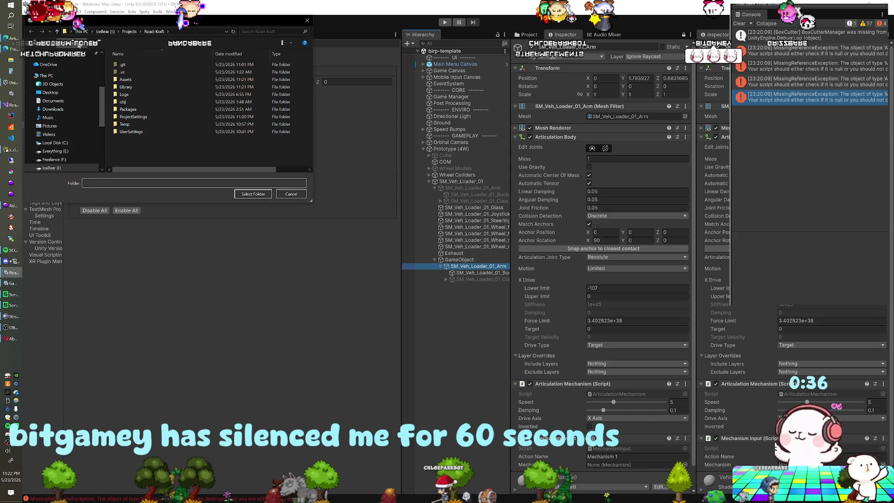
pyautogui.click(79, 45)
pyautogui.write('Builds')
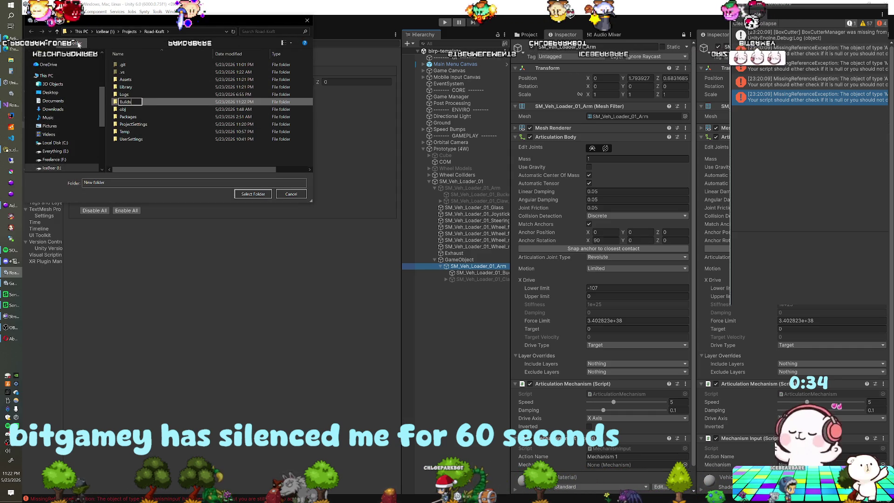
pyautogui.press('Return')
pyautogui.press('Return')
pyautogui.click(78, 43)
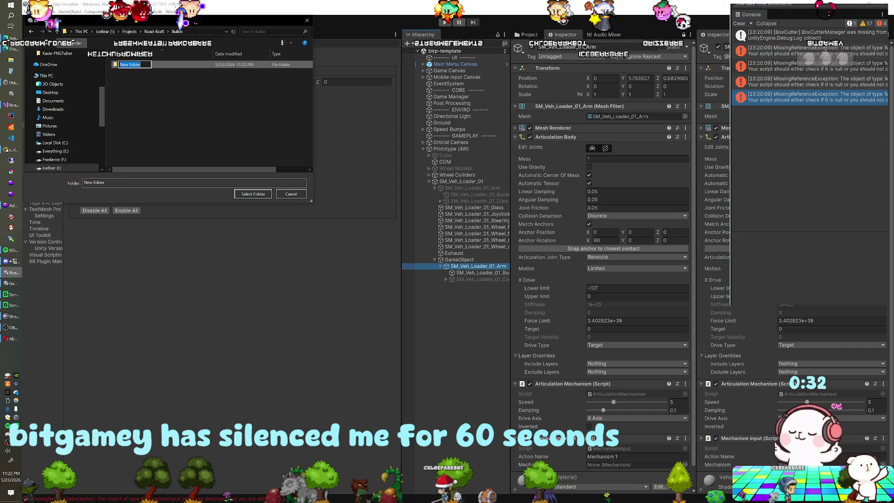
pyautogui.write('Window sStandalone')
pyautogui.press('Return')
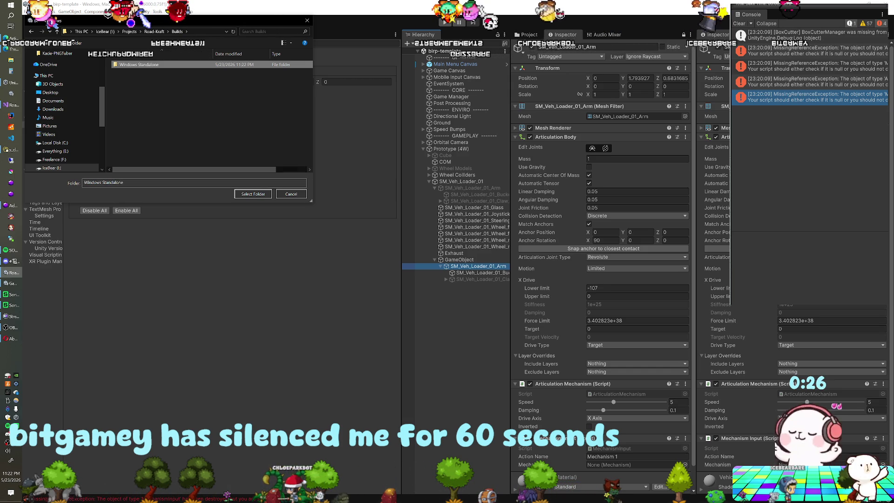
pyautogui.click(253, 194)
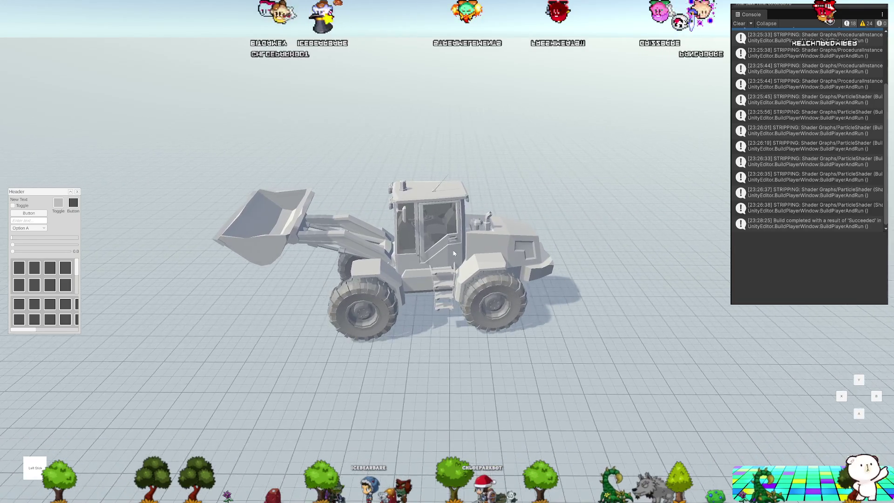
# Close the standalone player and return to the Scene view showing the wheel loader
pyautogui.hotkey('alt', 'F4')
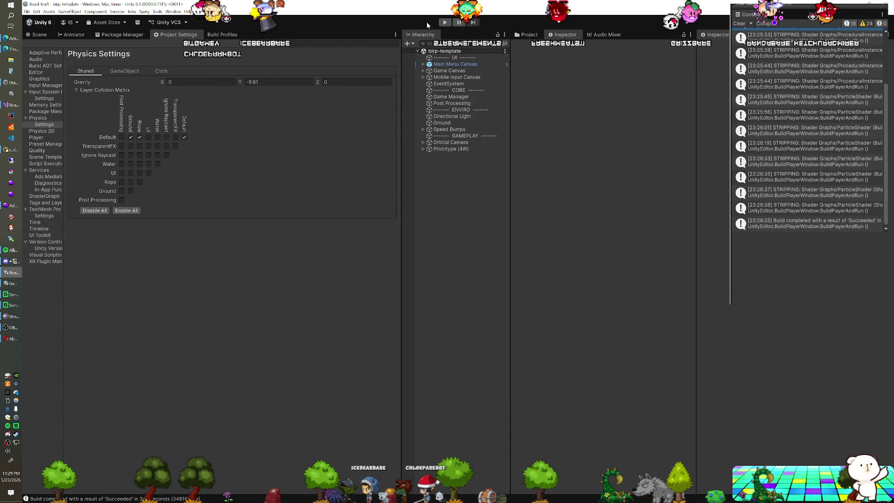
pyautogui.click(438, 65)
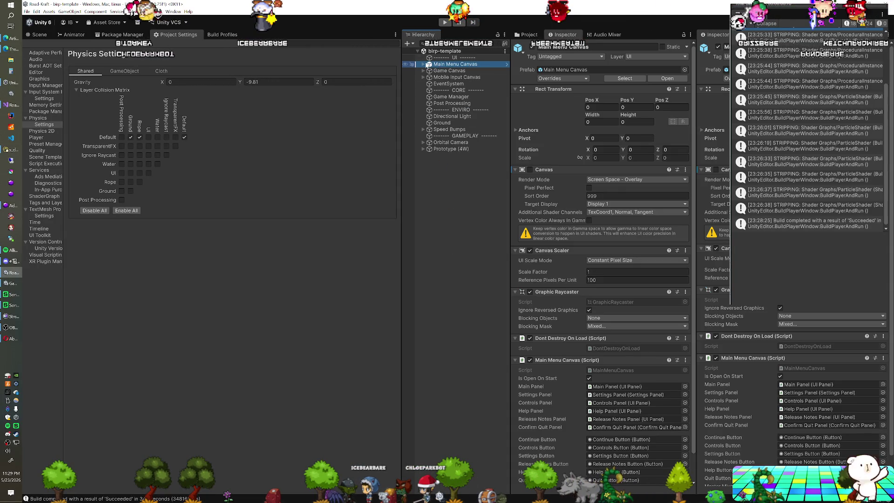
pyautogui.click(41, 35)
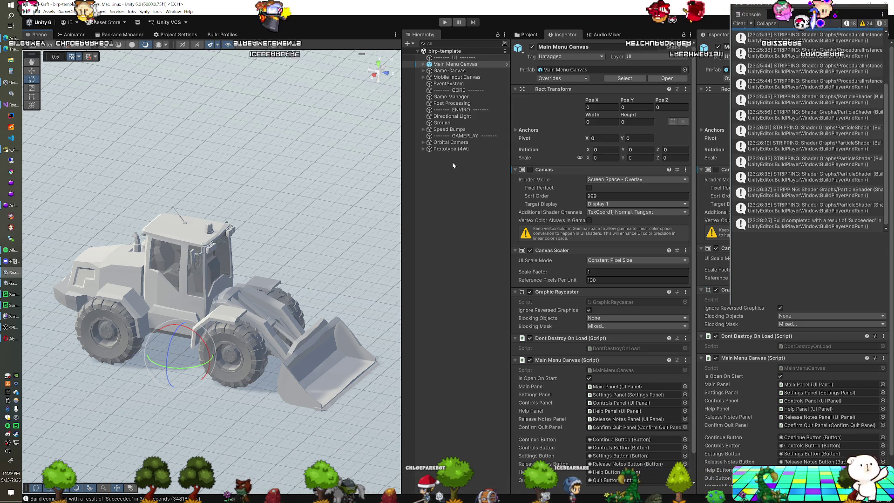
pyautogui.click(423, 149)
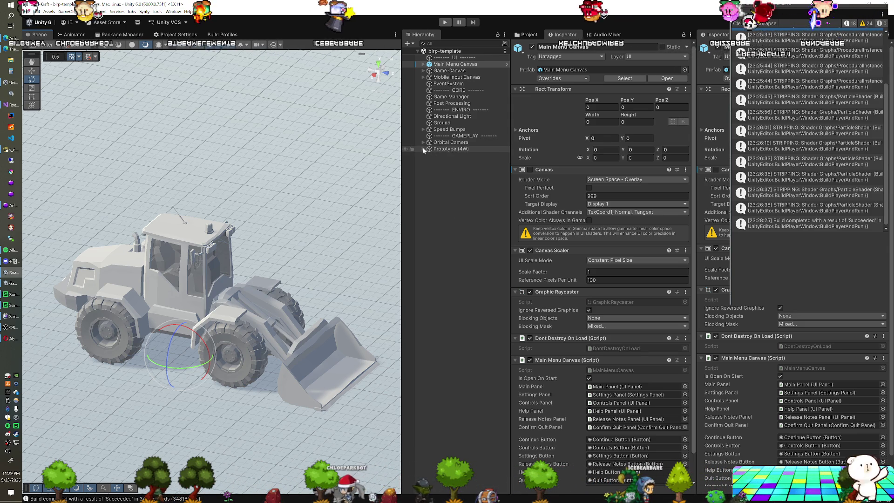
# Move the articulation GameObject directly under Prototype (4W)
pyautogui.click(429, 181)
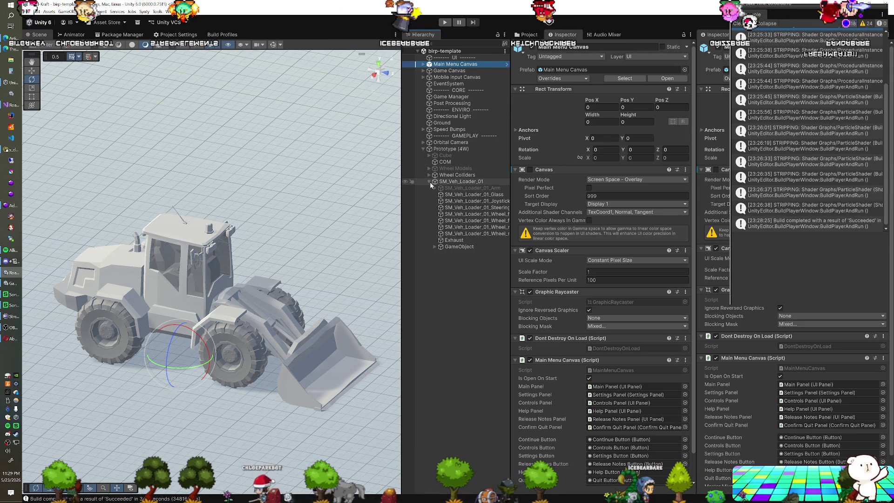
pyautogui.click(454, 246)
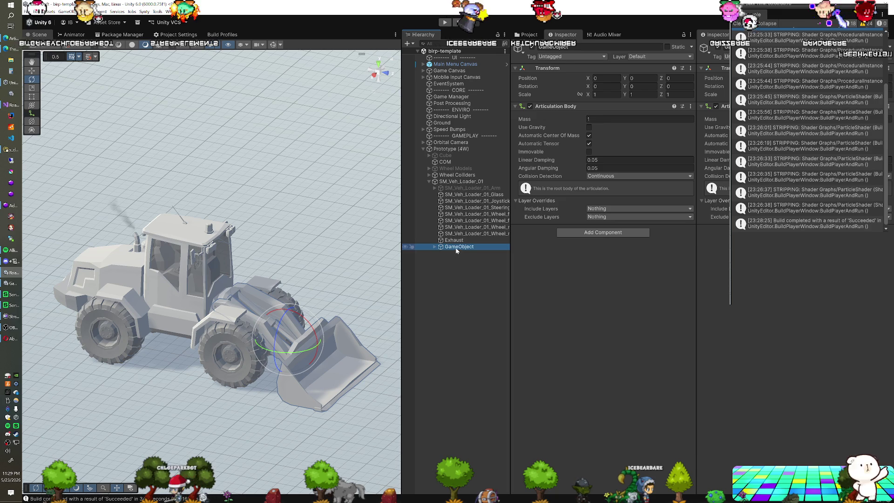
pyautogui.moveTo(456, 187); pyautogui.dragTo(456, 186)
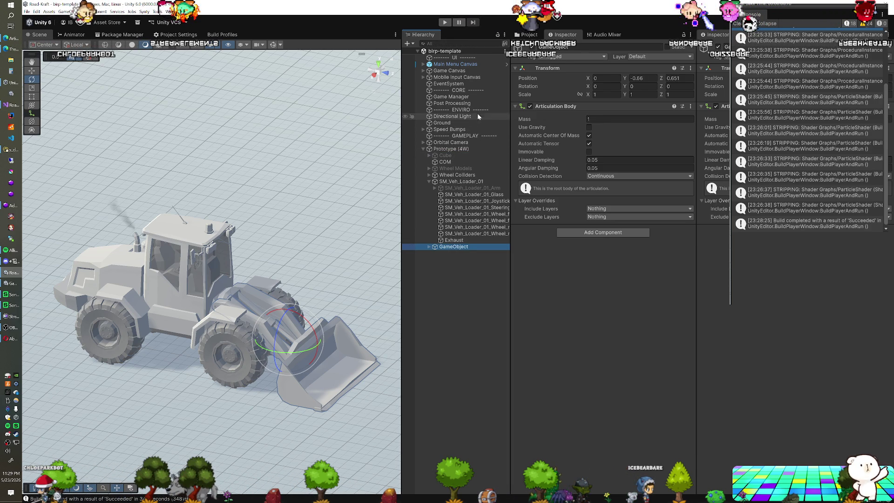
# Delete SM_Veh_Loader_01_Arm from the loader model and start a play test
pyautogui.click(462, 189)
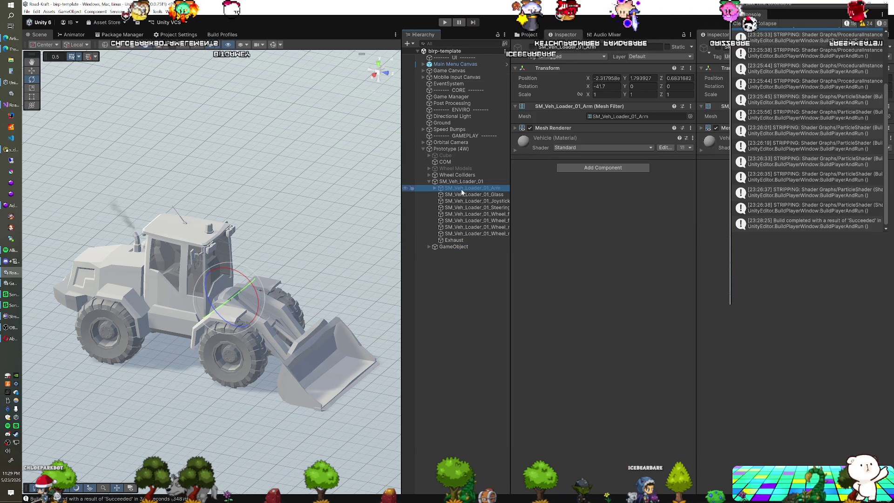
pyautogui.press('Delete')
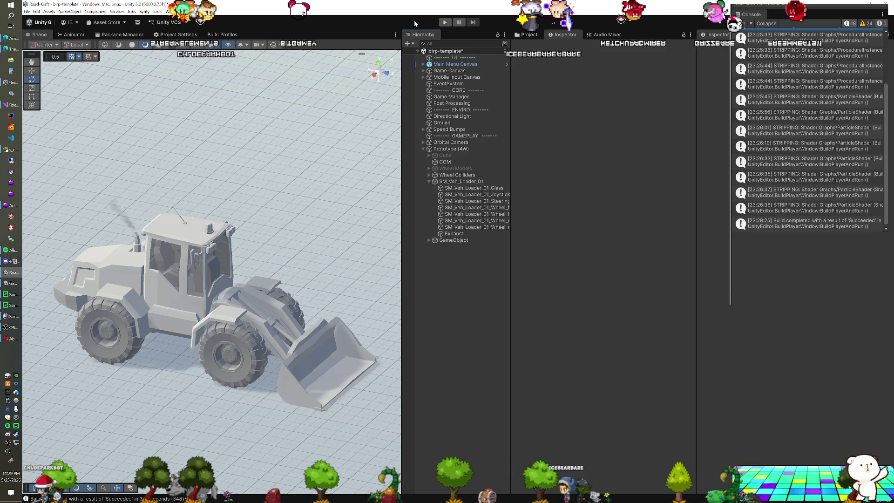
pyautogui.hotkey('ctrl', 'p')
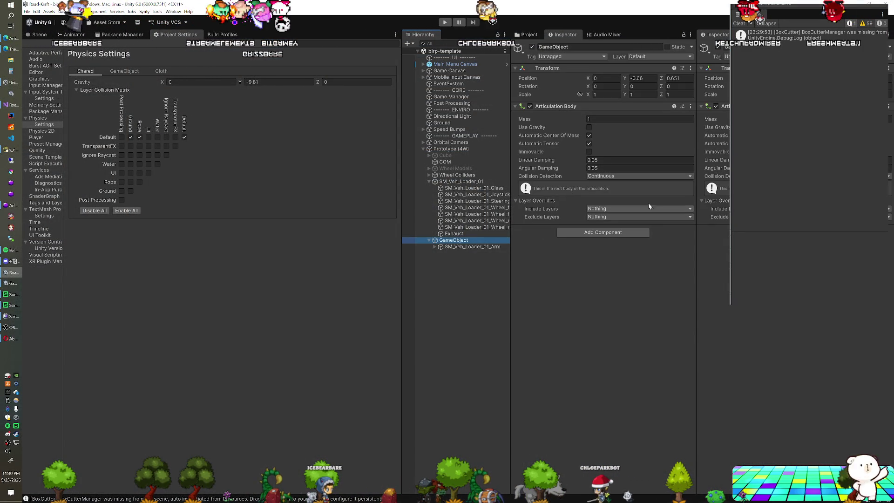
# Start another Play-mode test of the wheel loader with Ctrl+P
pyautogui.hotkey('ctrl', 'p')
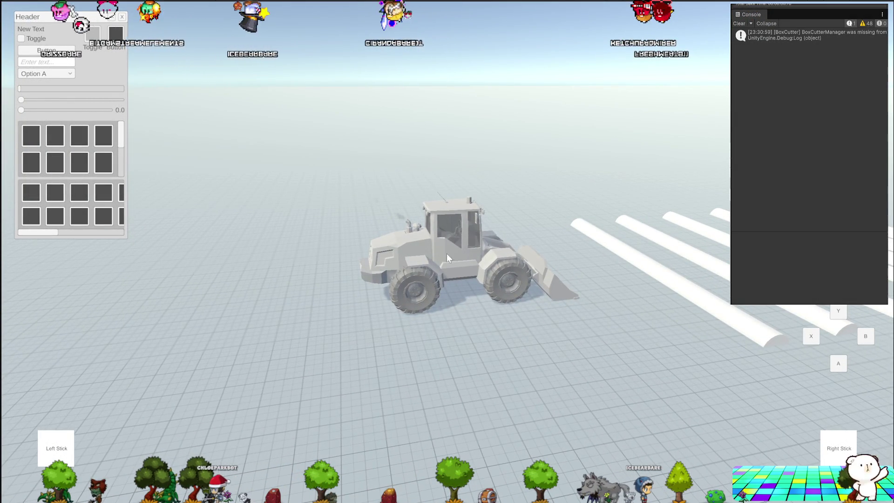
# Stop the play test and select Prototype (4W) to reveal its Fixed Joint
pyautogui.hotkey('ctrl', 'p')
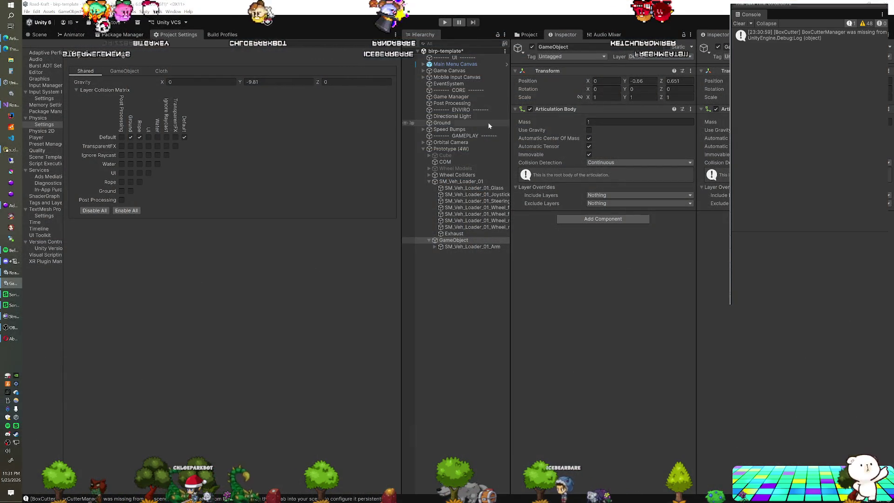
pyautogui.rightClick(565, 111)
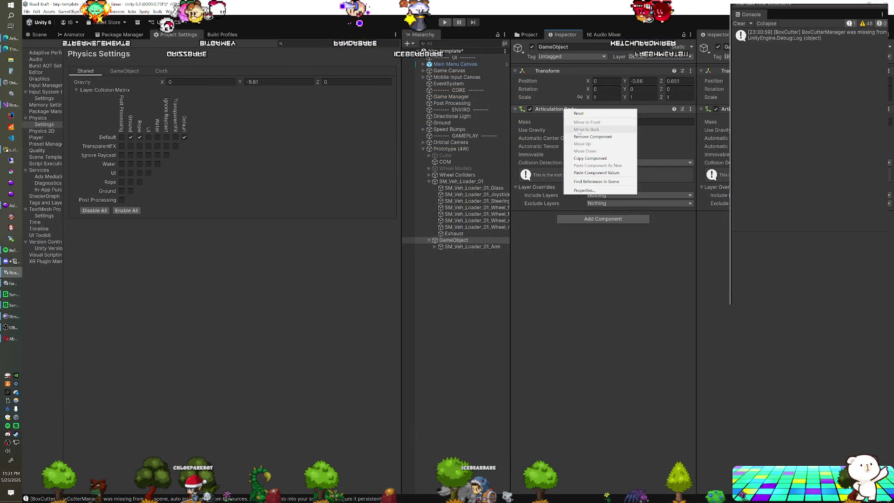
pyautogui.click(580, 136)
pyautogui.click(451, 149)
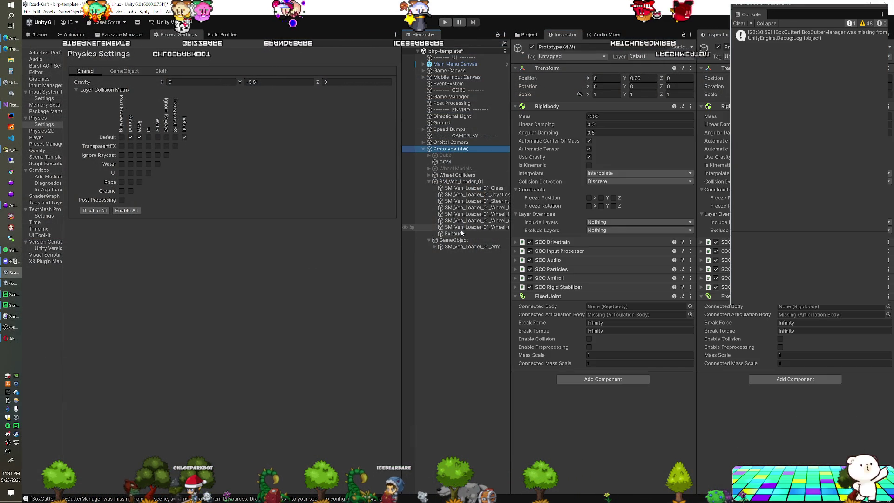
# Set the Fixed Joint's Connected Articulation Body to SM_Veh_Loader_01_Arm and review the arm's joint settings
pyautogui.moveTo(460, 244); pyautogui.dragTo(598, 272)
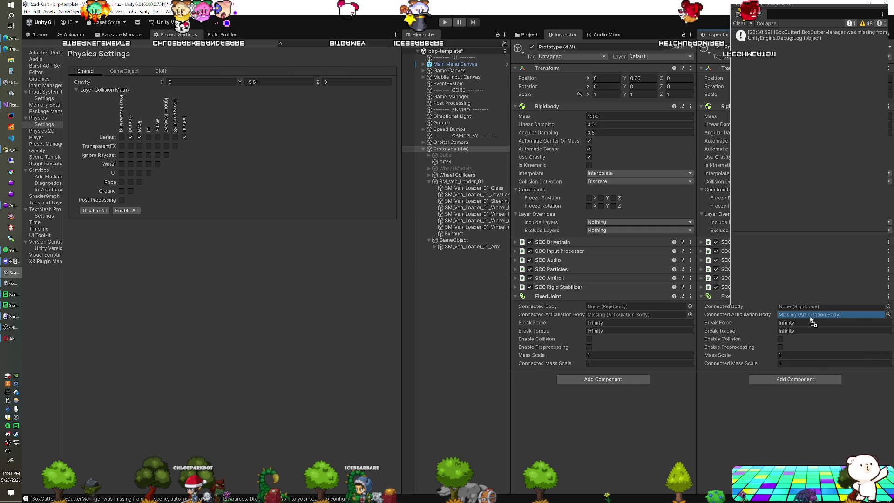
pyautogui.moveTo(811, 320); pyautogui.dragTo(810, 317)
pyautogui.click(488, 247)
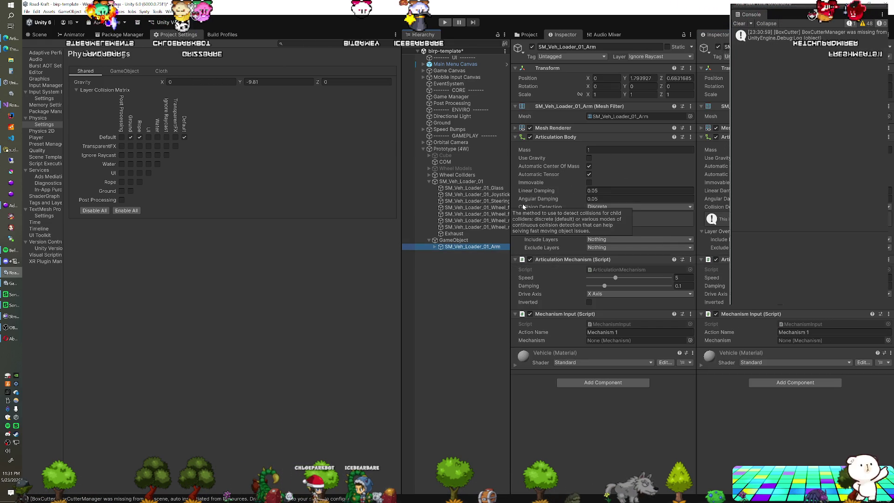
pyautogui.press('Up')
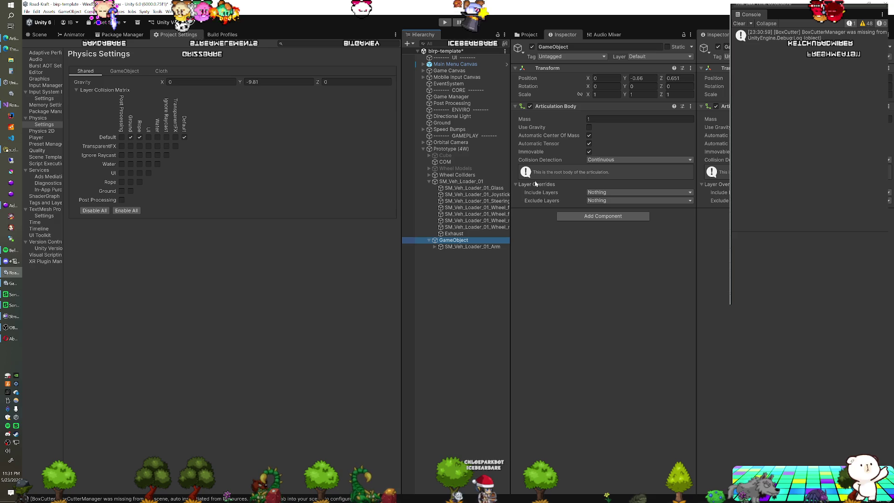
pyautogui.click(459, 246)
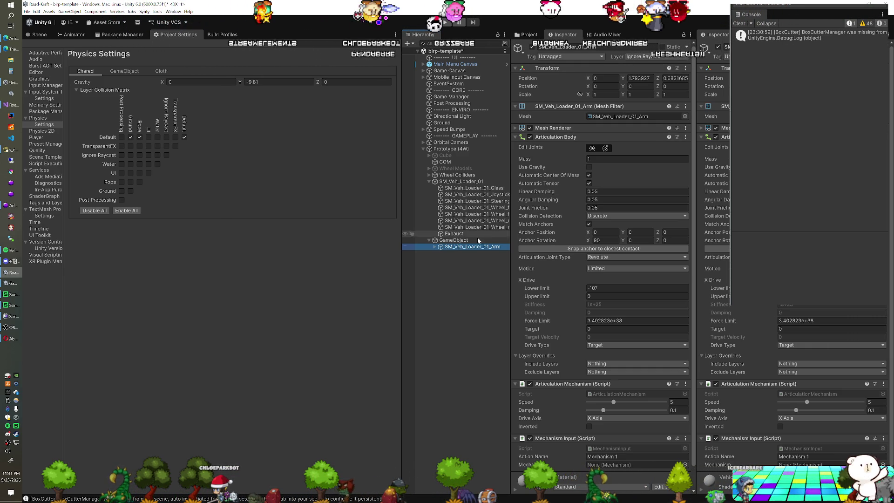
# Expand SM_Veh_Loader_01_Arm and compare the Bucket's articulation joint limits with the arm's
pyautogui.press('Right')
pyautogui.click(469, 253)
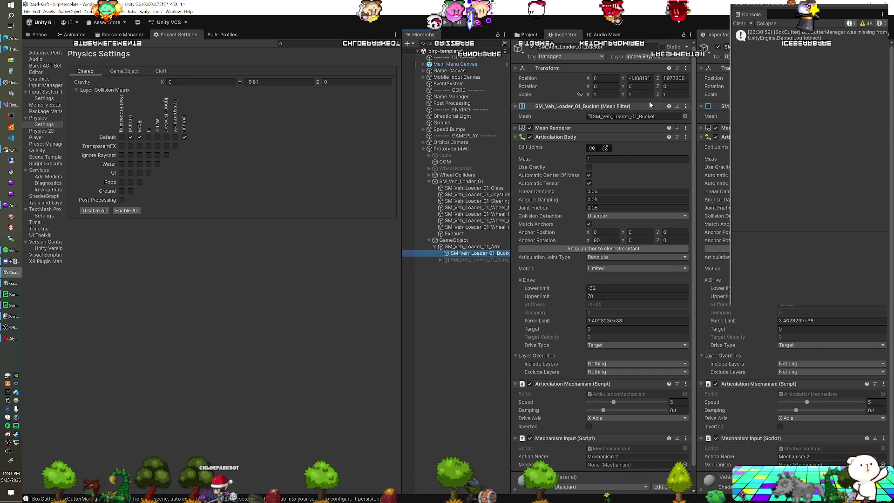
pyautogui.press('Up')
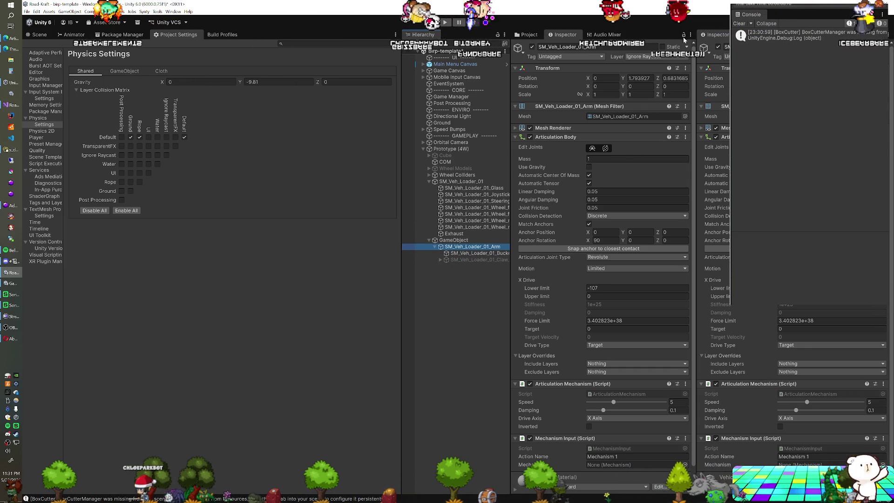
pyautogui.click(473, 254)
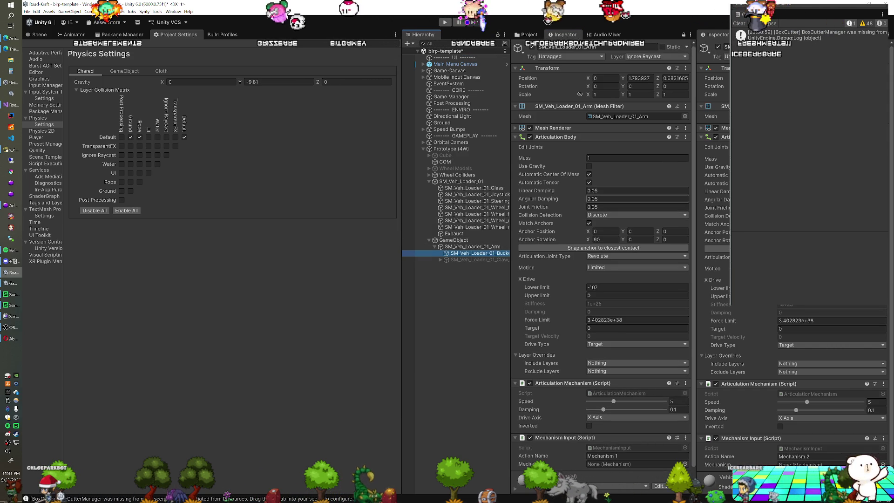
pyautogui.scroll(-1, 641, 202)
pyautogui.scroll(-1, 724, 205)
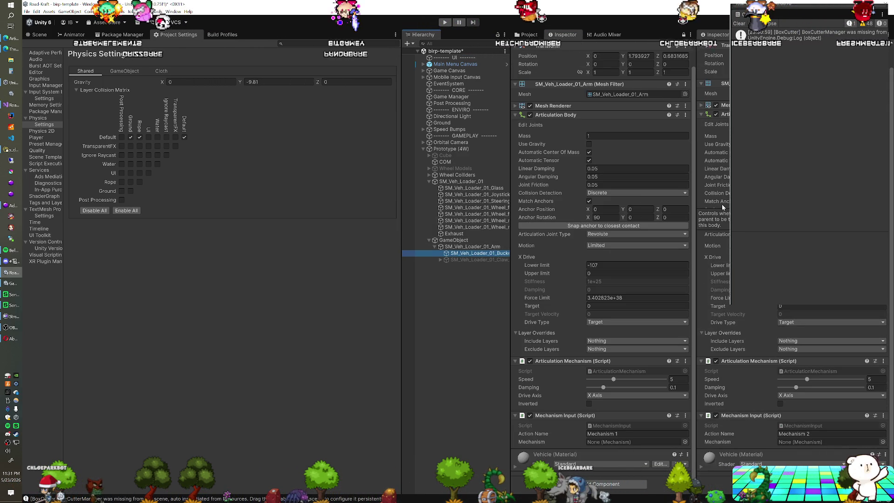
pyautogui.scroll(1, 722, 204)
pyautogui.scroll(1, 630, 185)
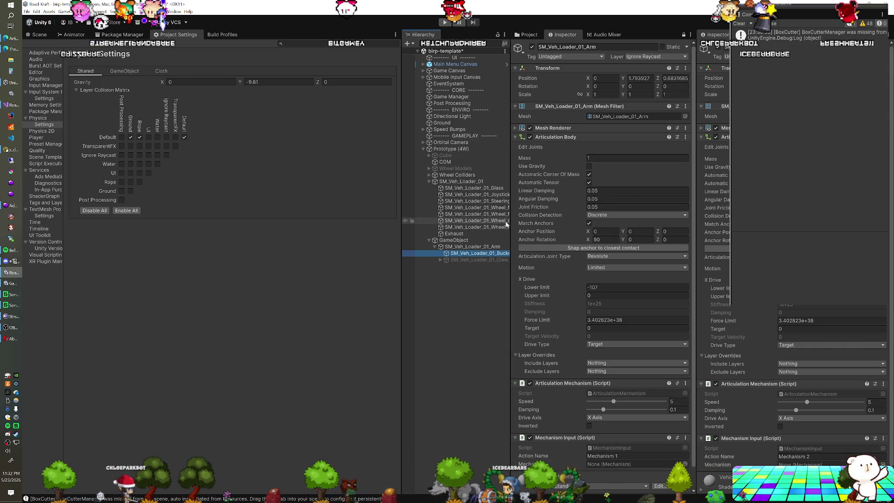
# Check the root GameObject's articulation body, flip between arm and Bucket joints, then reselect GameObject
pyautogui.click(472, 241)
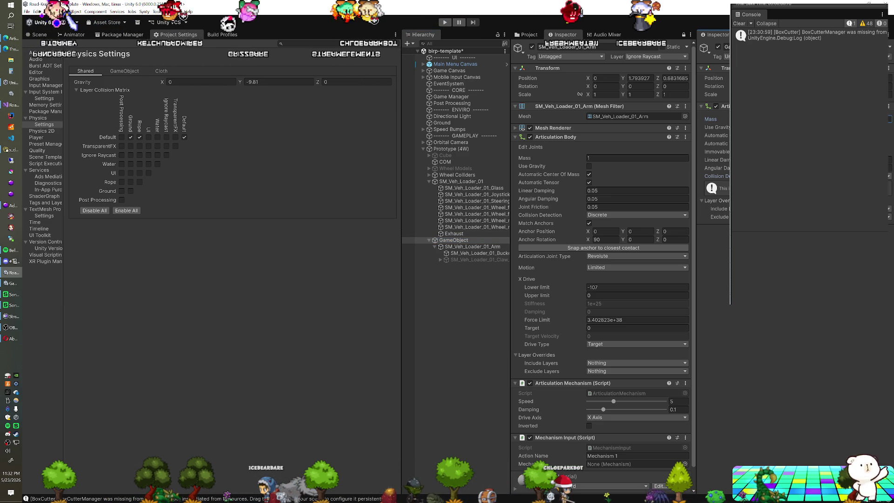
pyautogui.click(487, 248)
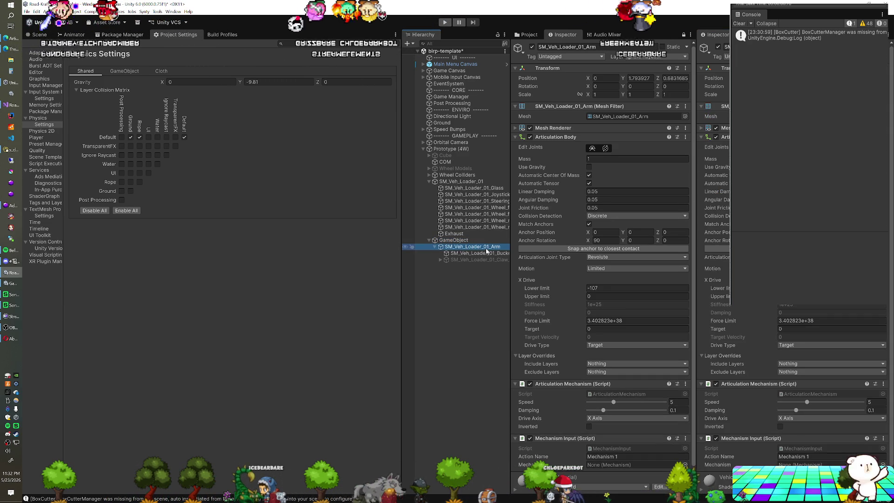
pyautogui.click(494, 254)
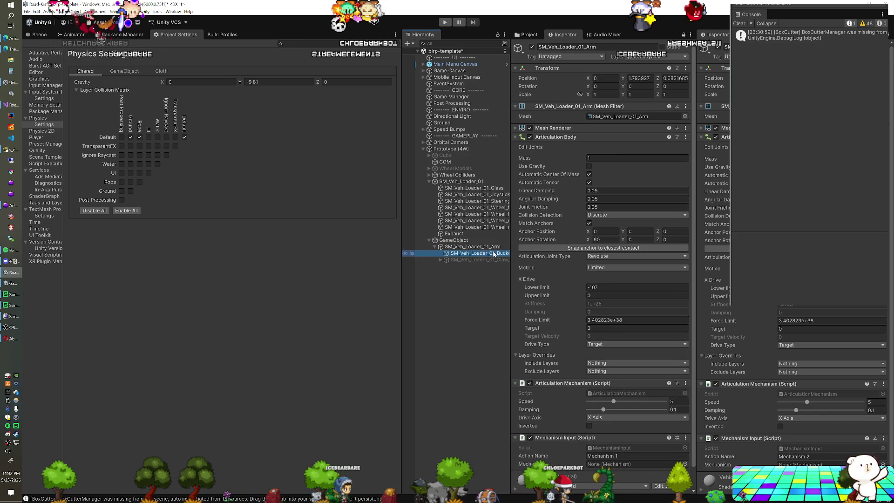
pyautogui.click(495, 248)
pyautogui.click(495, 254)
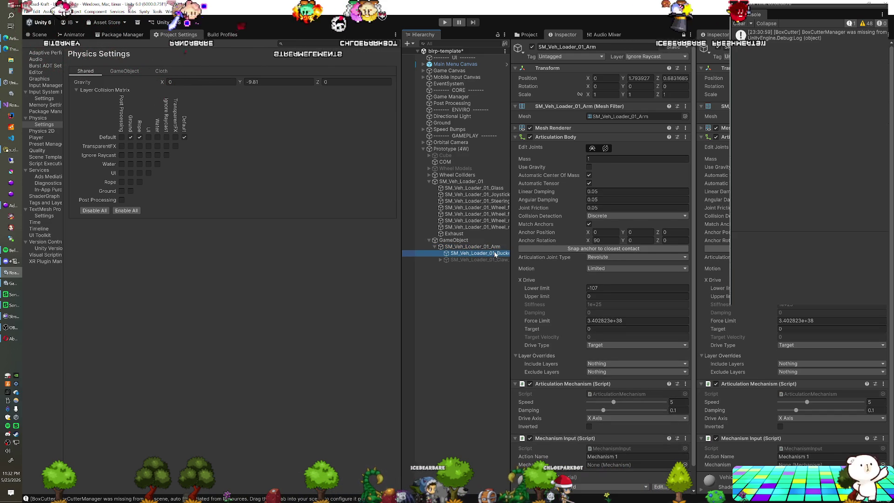
pyautogui.click(496, 248)
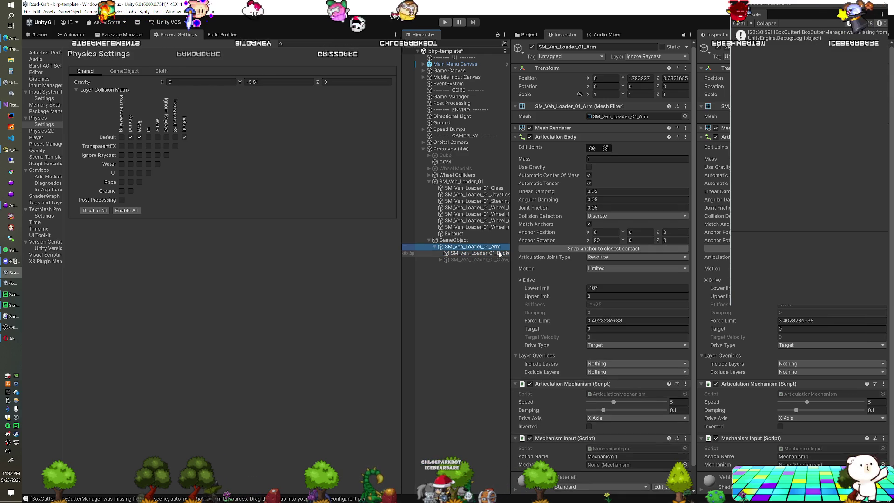
pyautogui.click(500, 249)
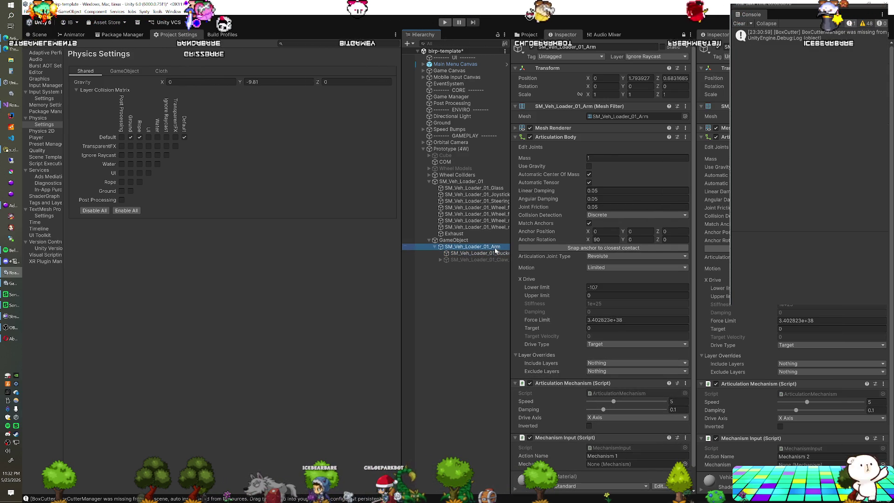
pyautogui.click(474, 239)
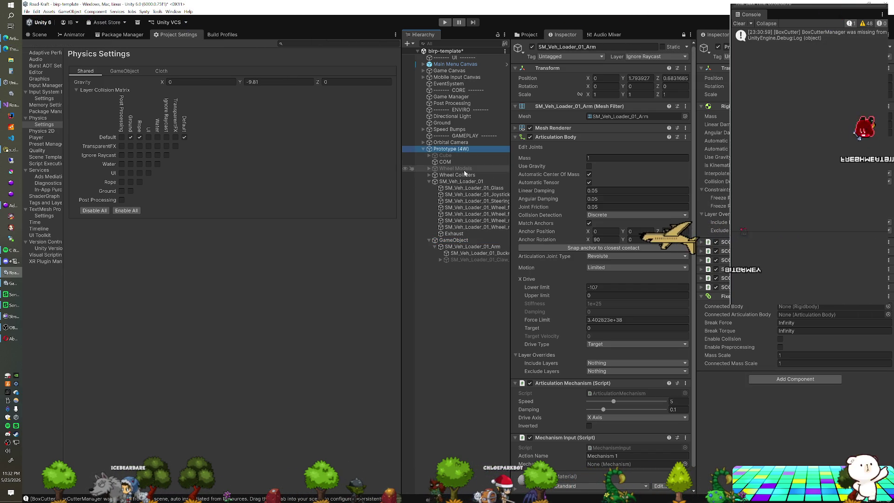
# Link the Fixed Joint's Connected Articulation Body to GameObject and test-drive the loader, switching camera view
pyautogui.click(468, 241)
pyautogui.moveTo(468, 241); pyautogui.dragTo(824, 314)
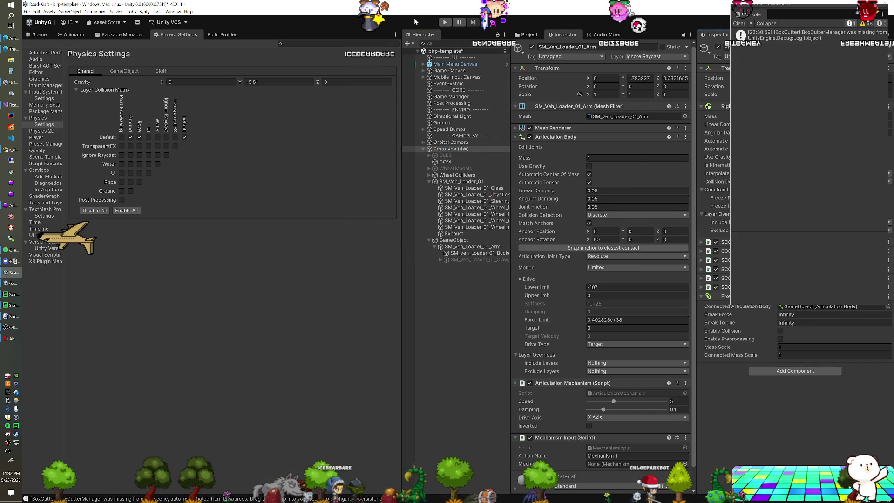
pyautogui.click(444, 23)
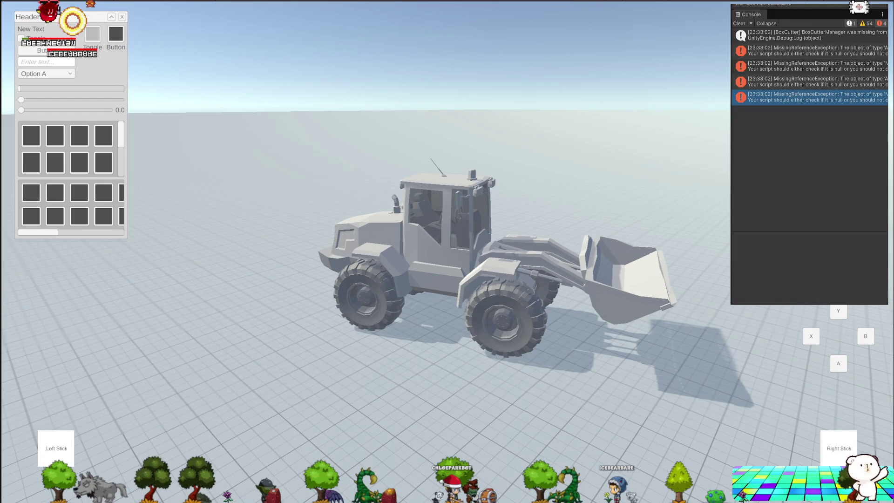
pyautogui.press('c')
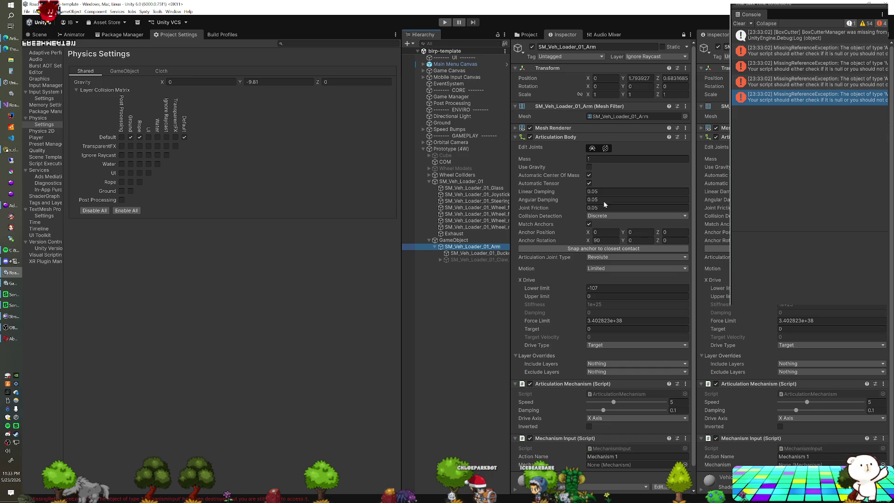
# Return to the Scene view, orbit to a side-on view of the loader and copy the arm object
pyautogui.click(36, 36)
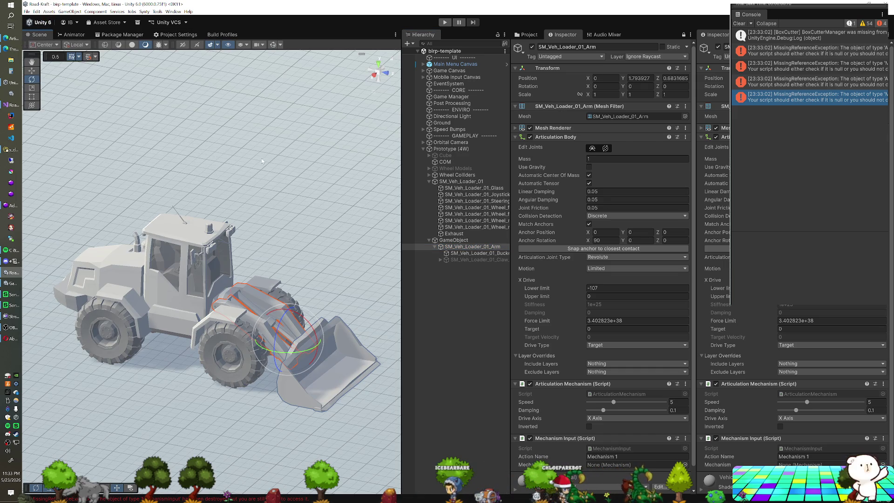
pyautogui.moveTo(228, 341); pyautogui.dragTo(279, 340)
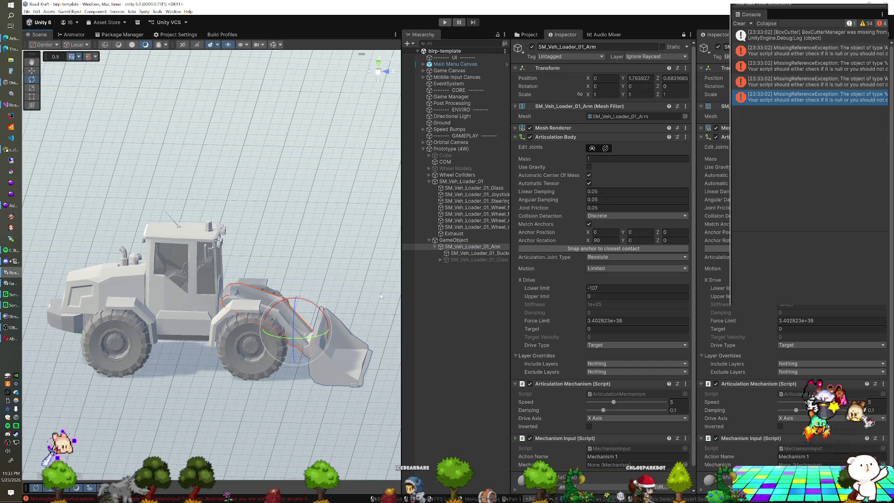
pyautogui.rightClick(479, 247)
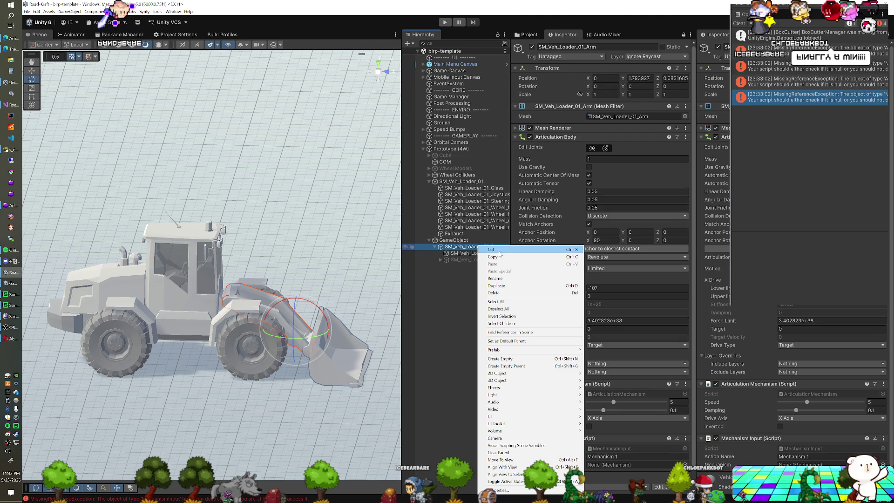
pyautogui.click(502, 259)
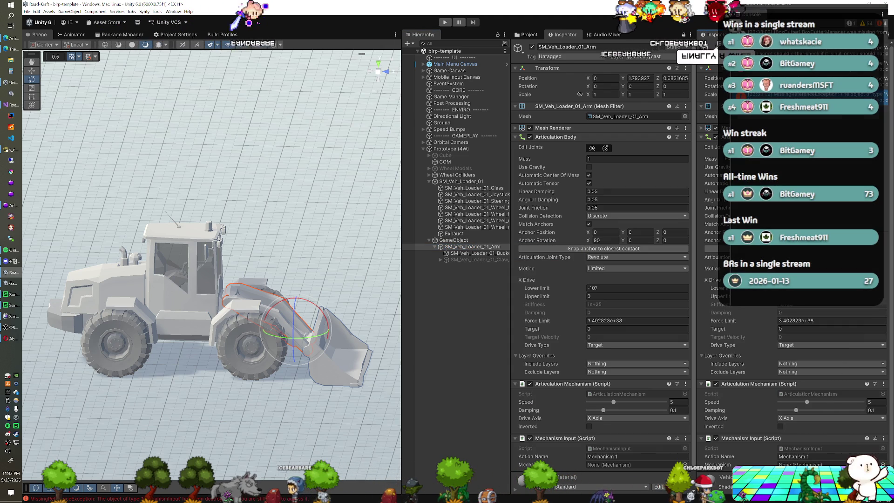
# Use Edit Joints on the arm's Articulation Body to check the anchor at its pivot from the side
pyautogui.click(592, 148)
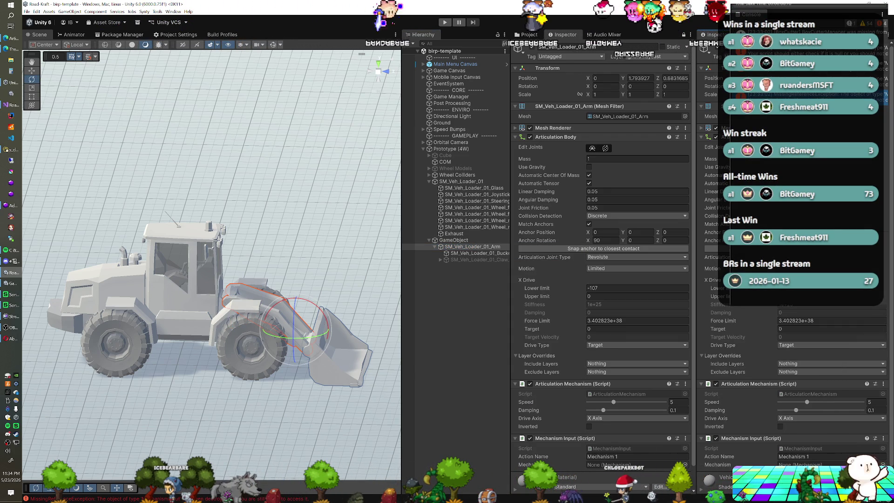
pyautogui.click(605, 149)
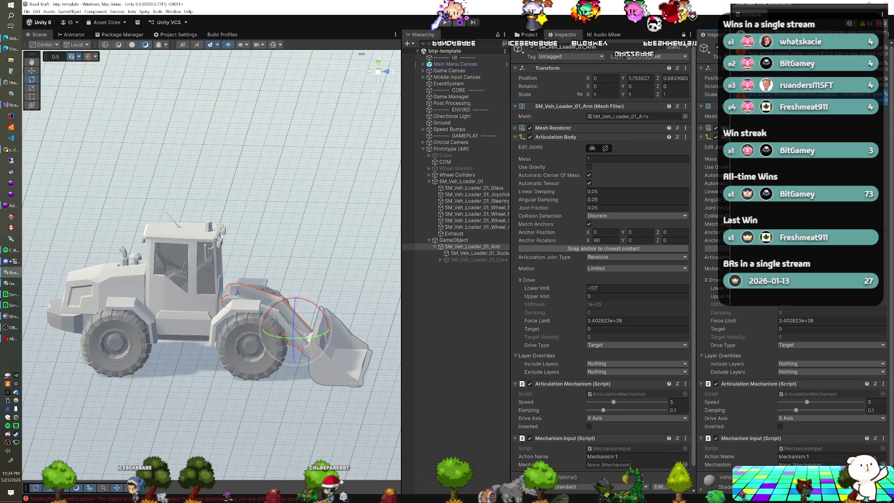
pyautogui.click(606, 148)
pyautogui.moveTo(278, 348)
pyautogui.mouseDown()
pyautogui.moveTo(278, 314)
pyautogui.moveTo(279, 323)
pyautogui.mouseUp()
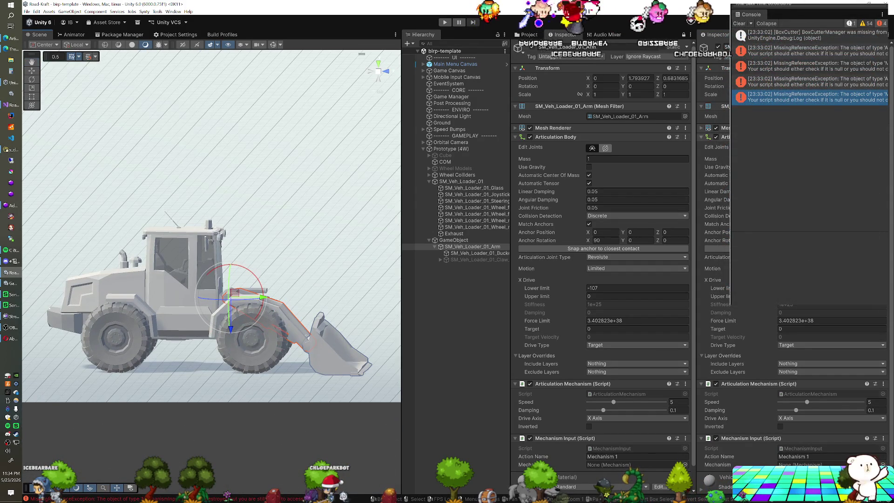
pyautogui.press('e')
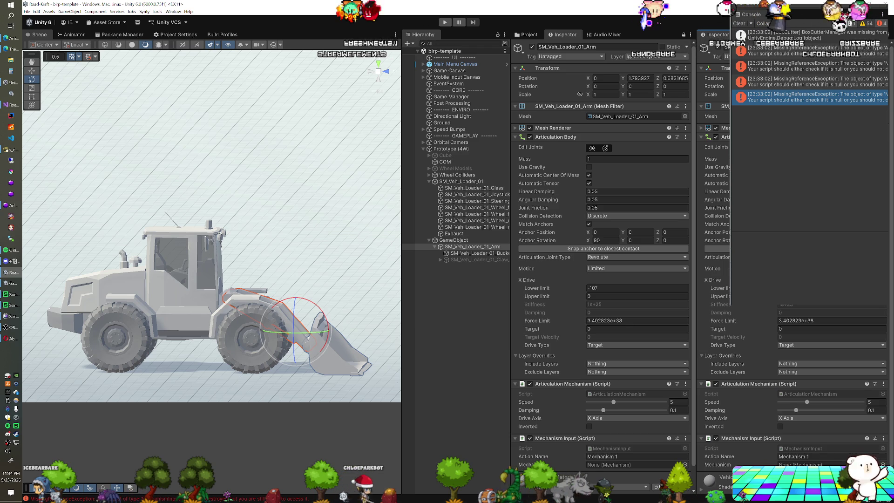
# Toggle the arm's Automatic Tensor off and back on, then enter Play mode again
pyautogui.click(716, 183)
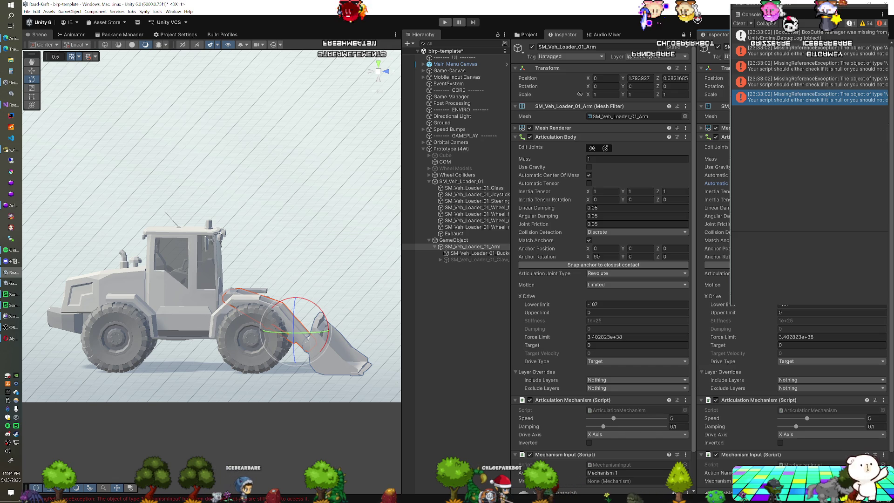
pyautogui.click(717, 183)
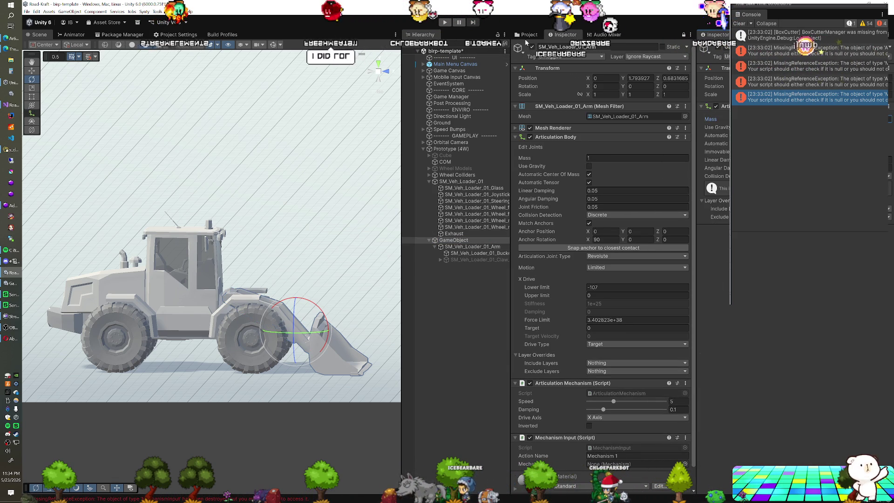
pyautogui.click(446, 23)
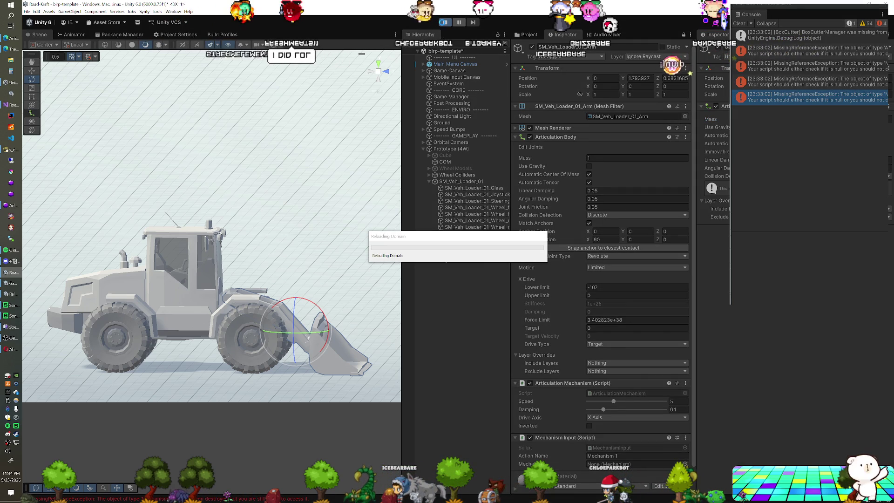
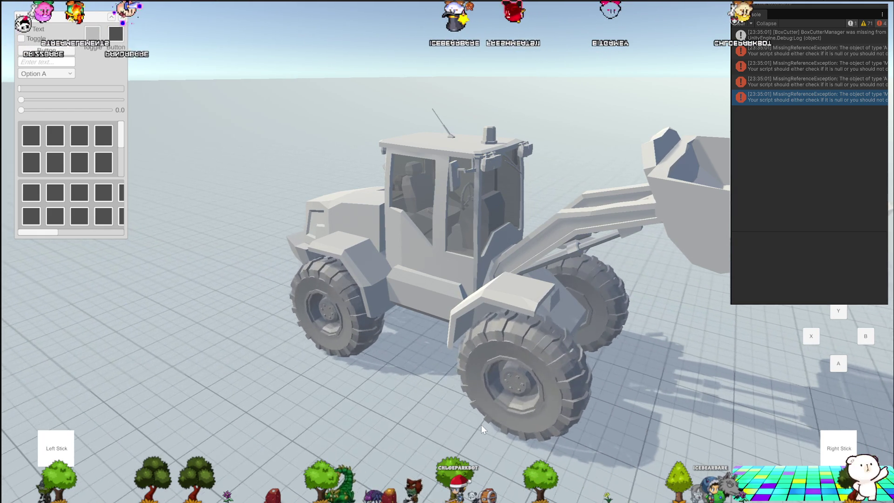
# Orbit the game camera to view the running bucket loader from two different sides
pyautogui.moveTo(461, 358); pyautogui.dragTo(454, 349)
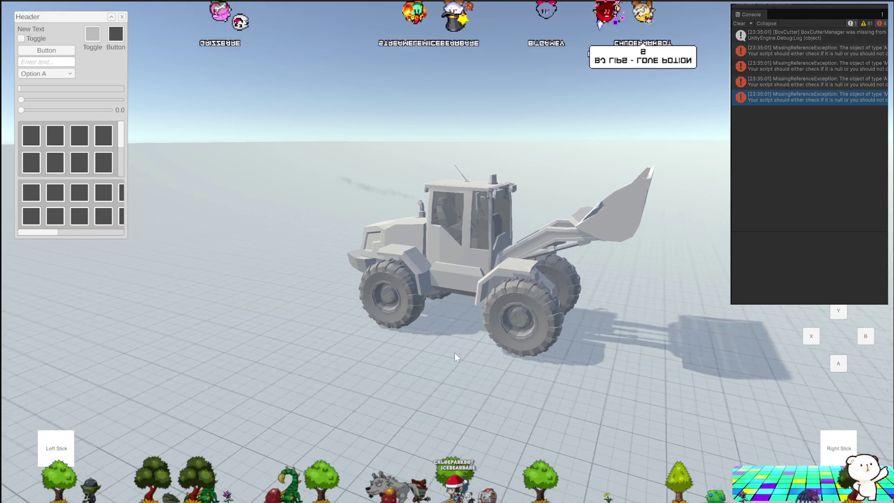
pyautogui.moveTo(544, 293); pyautogui.dragTo(489, 298)
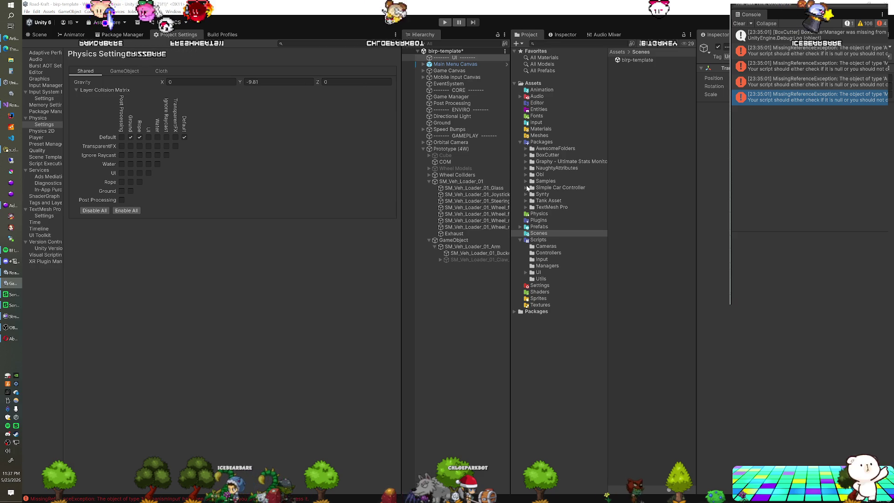
# Bring SM_Veh_Telehandler_01 from Synty > PolygonConstruction > Models into the scene
pyautogui.click(526, 195)
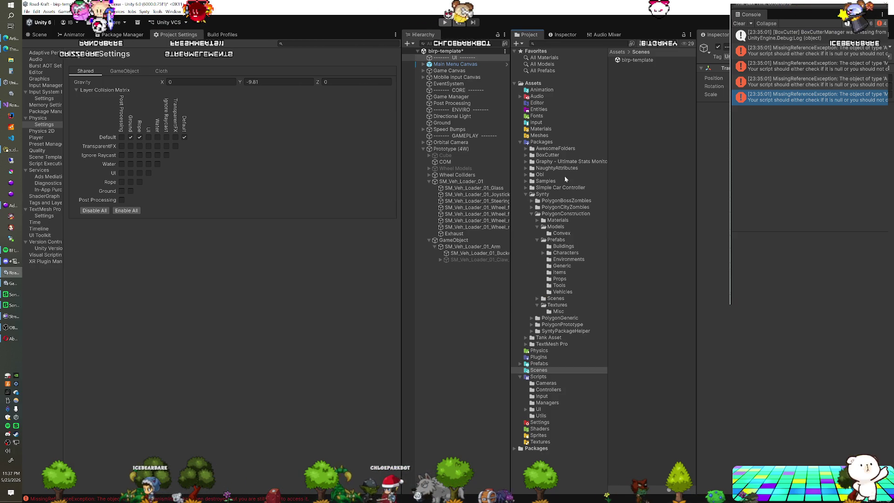
pyautogui.click(561, 292)
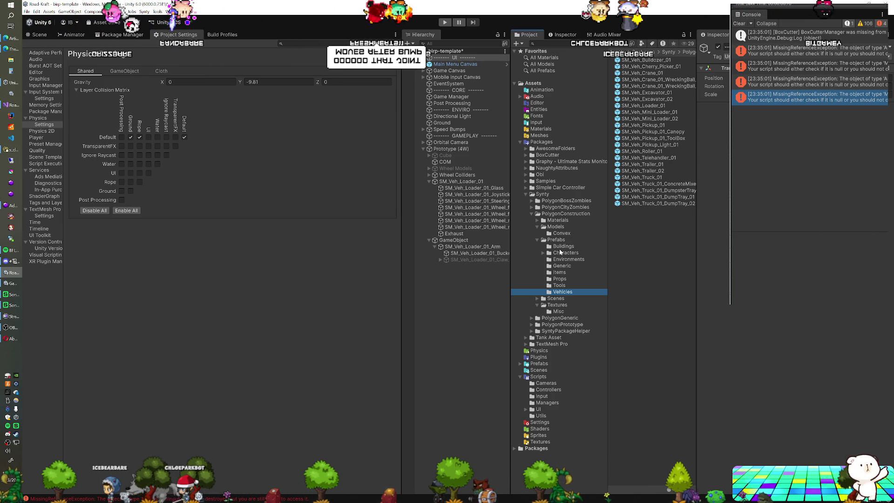
pyautogui.click(562, 266)
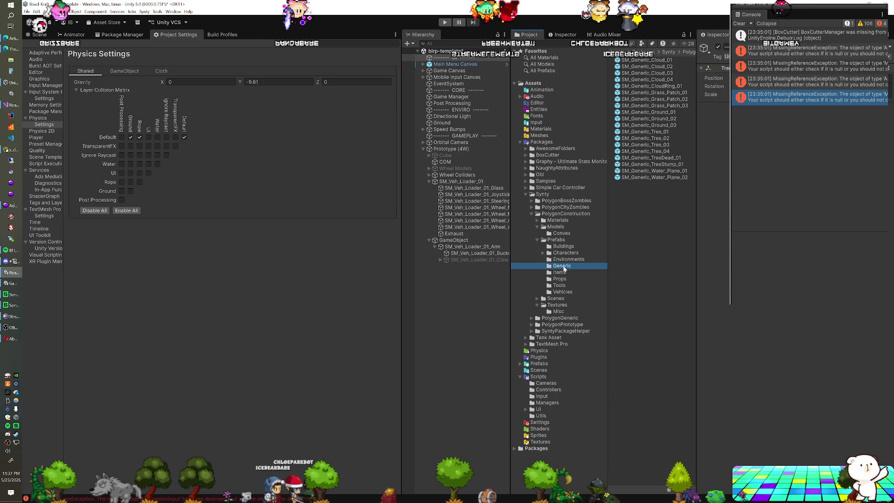
pyautogui.click(556, 227)
pyautogui.moveTo(693, 106); pyautogui.dragTo(697, 465)
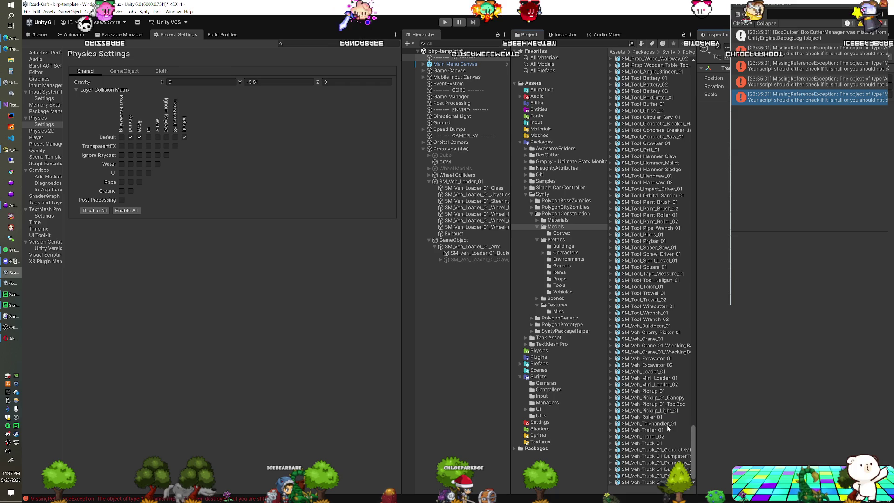
pyautogui.moveTo(463, 315); pyautogui.dragTo(463, 314)
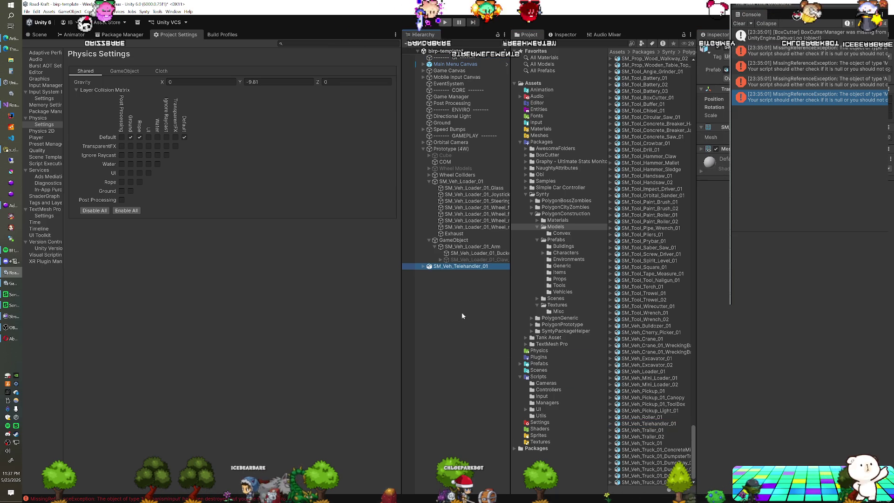
# Rename Prototype (4W) to 'Bucket Loader'
pyautogui.click(454, 150)
pyautogui.press('F2')
pyautogui.write('Bucket')
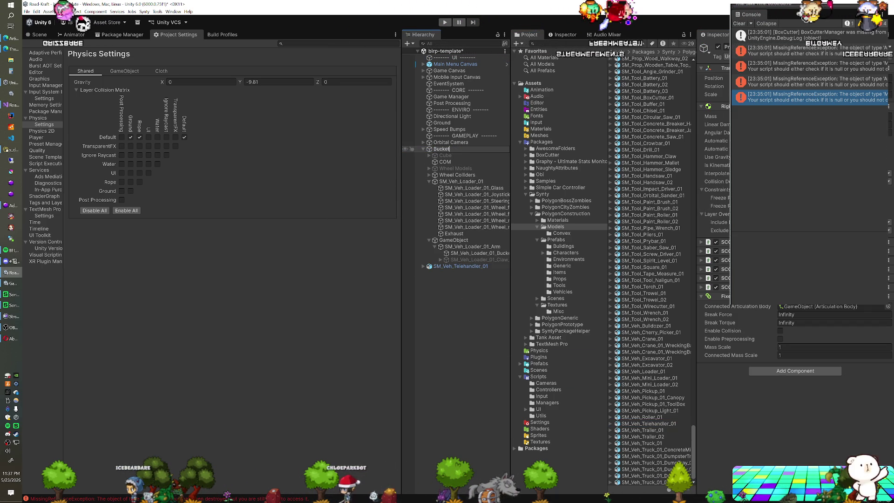
pyautogui.write(' Loader')
pyautogui.press('Return')
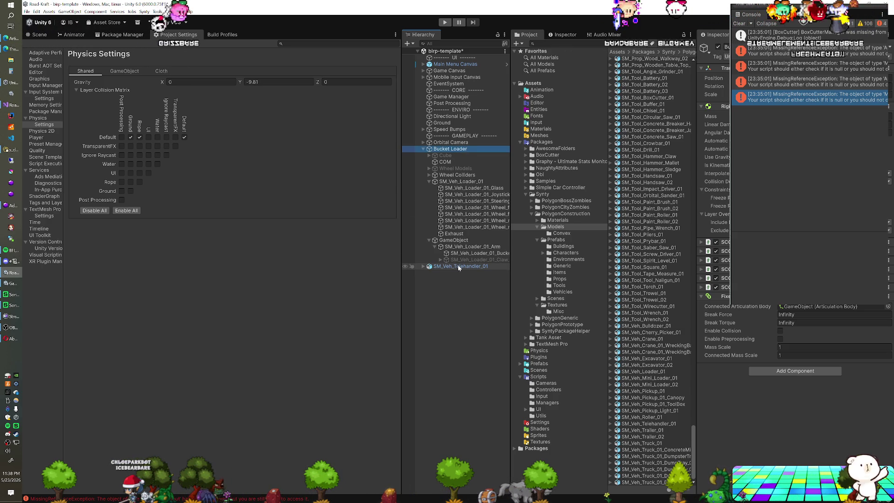
# Delete the unused Cube and Wheel Models children and the SM_Veh_Telehandler_01 model
pyautogui.click(446, 156)
pyautogui.press('Delete')
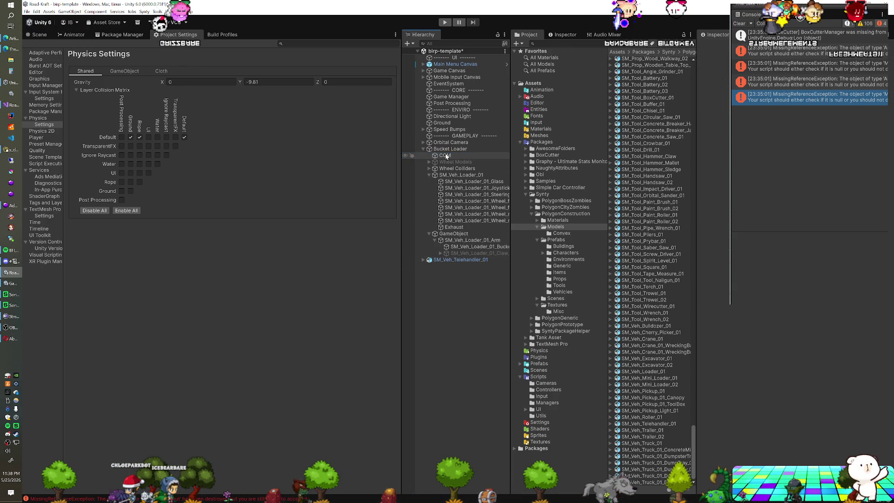
pyautogui.click(445, 162)
pyautogui.press('Delete')
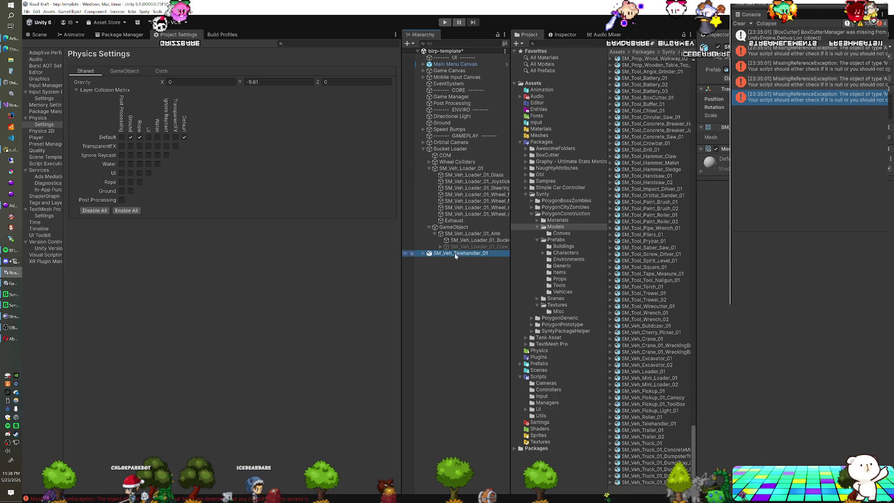
pyautogui.click(464, 247)
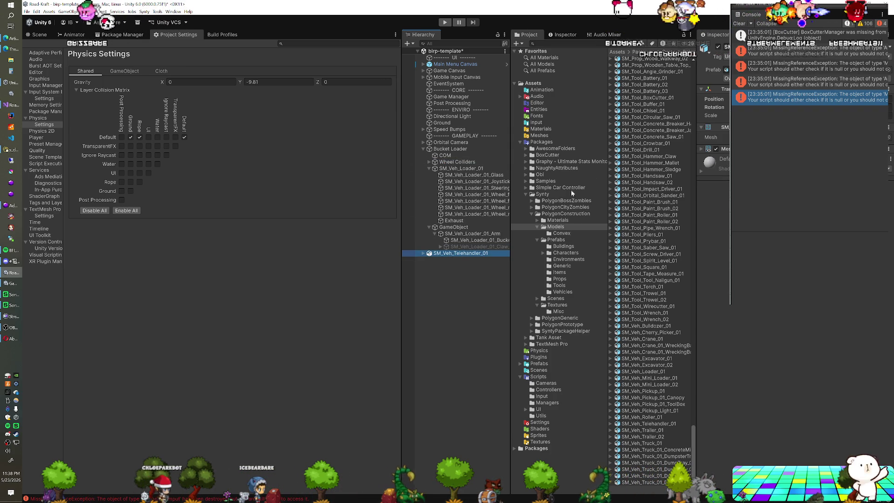
pyautogui.press('Delete')
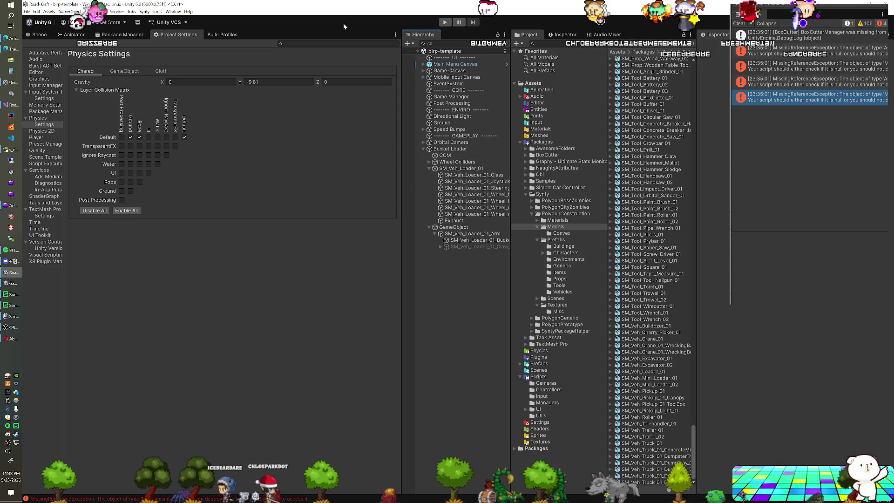
# Run the scene to drive the loader toward the speed bumps, then enlarge the forum browser window
pyautogui.click(446, 22)
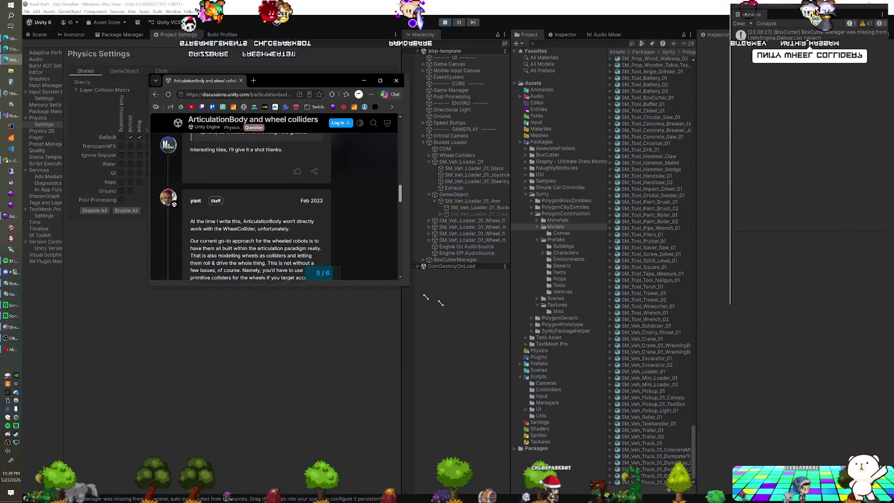
pyautogui.moveTo(441, 302); pyautogui.dragTo(581, 373)
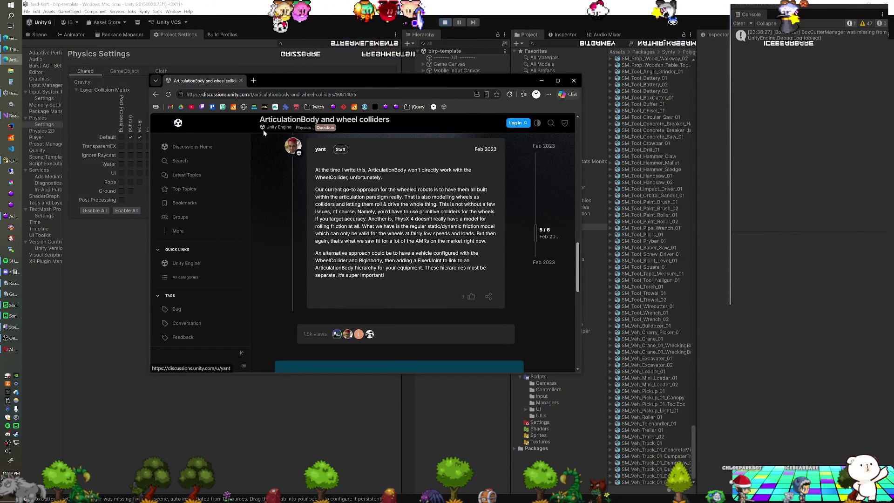
# Minimize the browser showing the ArticulationBody thread to get back to Unity
pyautogui.click(541, 80)
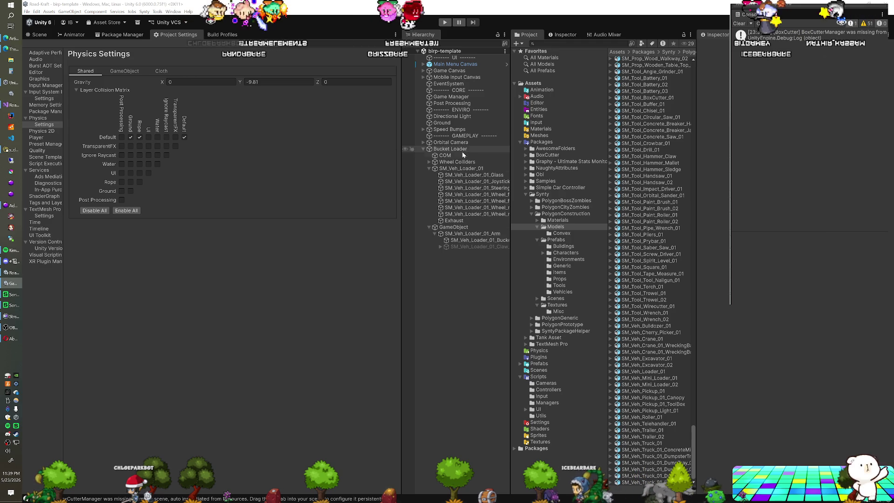
# Select SM_Veh_Loader_01_Arm and run a quick play test
pyautogui.click(460, 235)
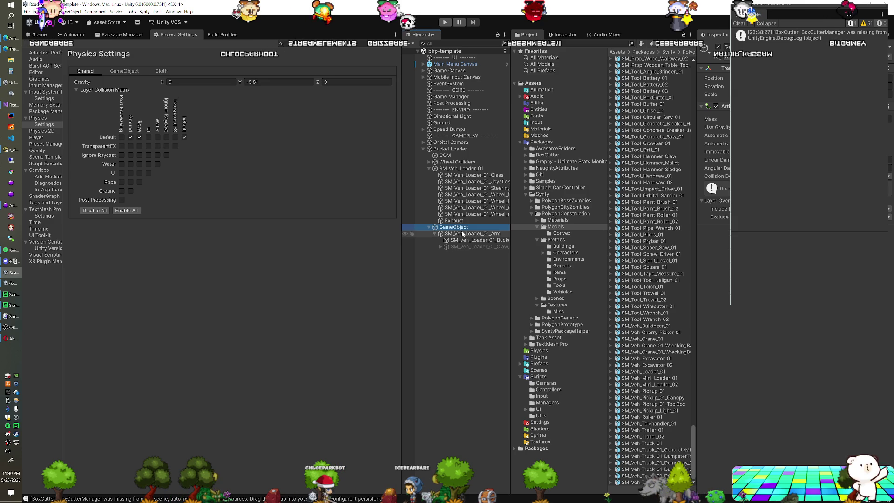
pyautogui.click(448, 21)
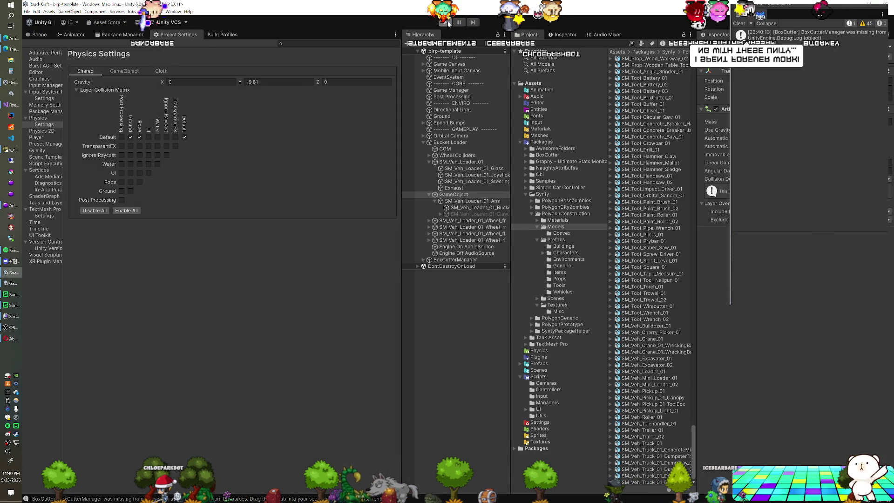
pyautogui.click(448, 23)
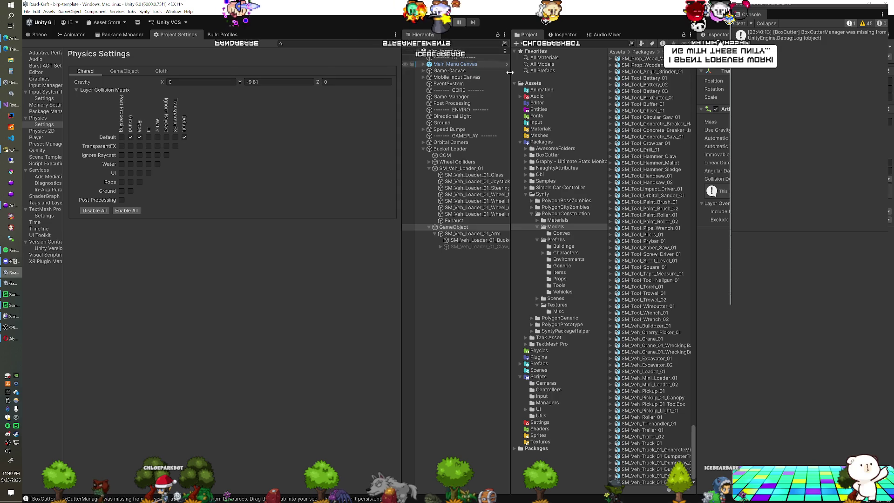
# Recheck the arm's articulation settings, save the scene with Ctrl+S, and start play mode
pyautogui.click(487, 235)
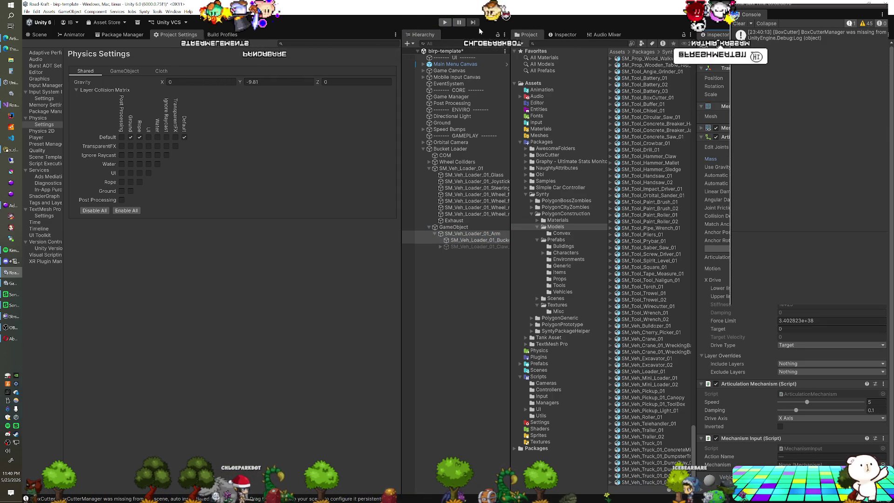
pyautogui.hotkey('ctrl', 's')
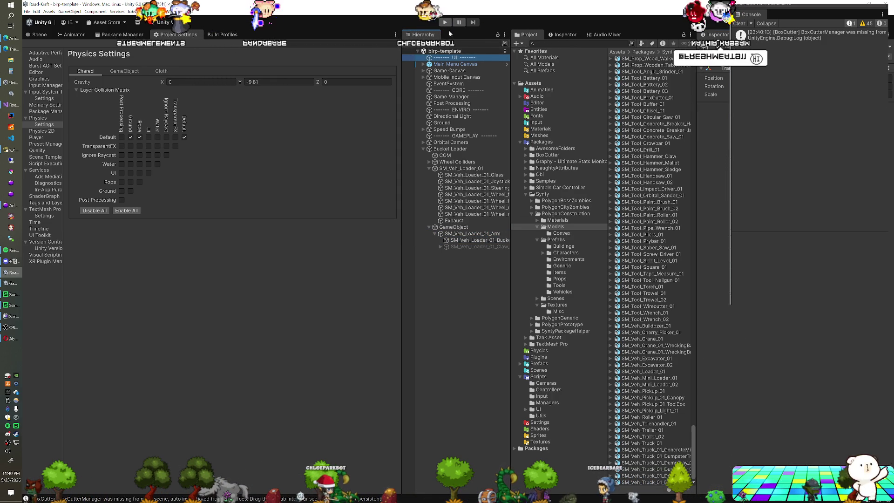
pyautogui.click(444, 23)
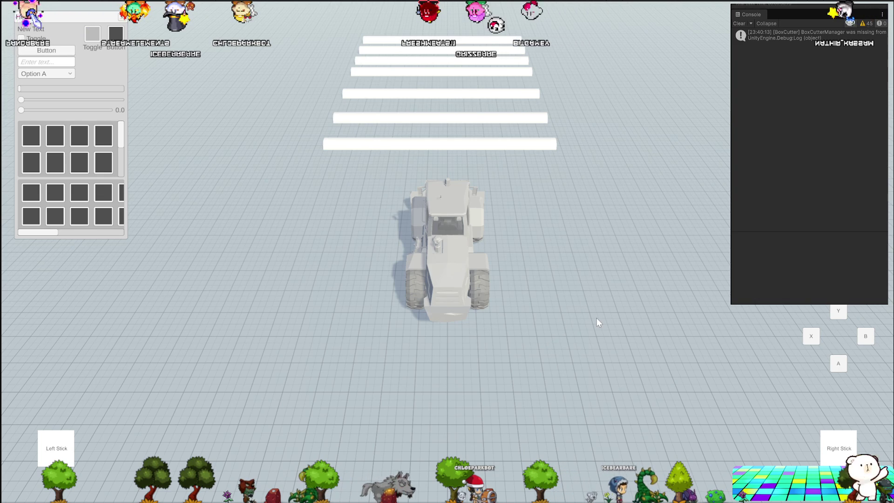
# Zoom in and orbit the game camera to a side view of the loader
pyautogui.scroll(1, 595, 317)
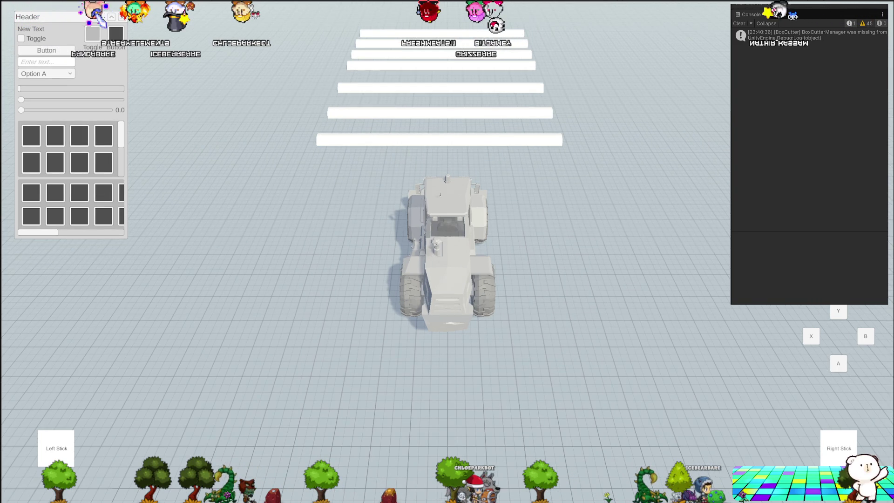
pyautogui.moveTo(595, 317); pyautogui.dragTo(688, 345)
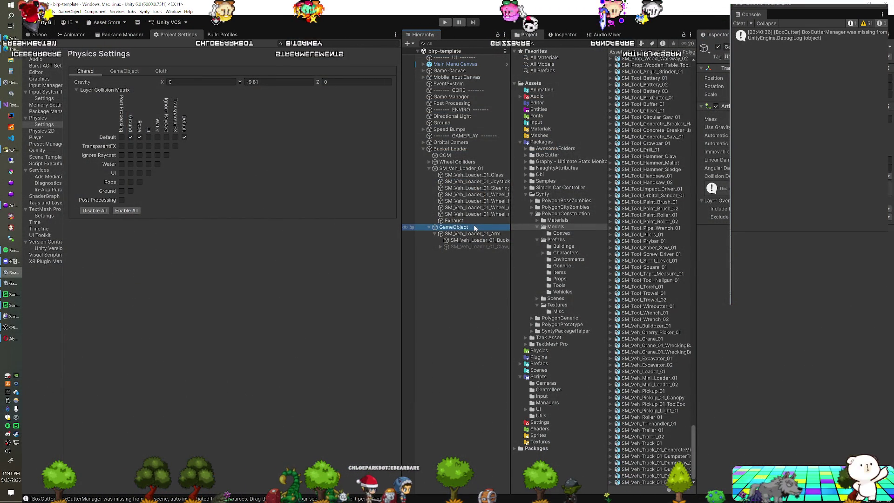
# With Bucket Loader selected, create an empty GameObject from the Hierarchy + menu
pyautogui.click(466, 149)
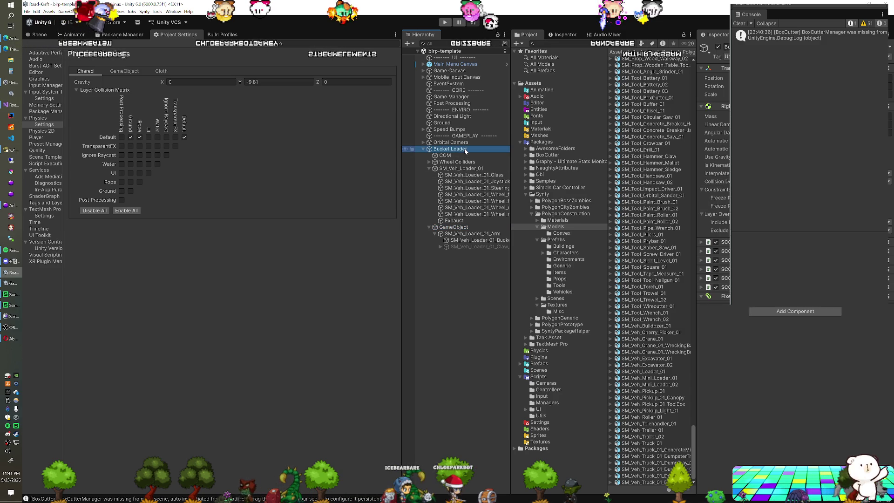
pyautogui.click(409, 43)
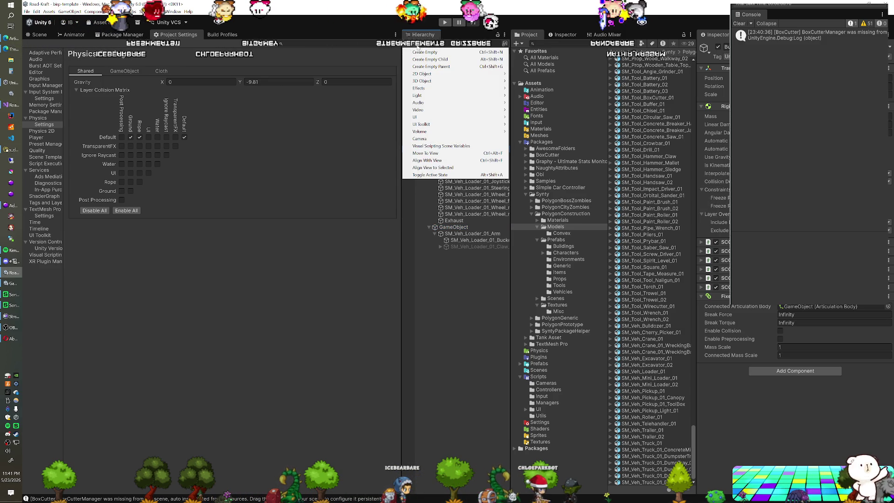
pyautogui.click(423, 52)
pyautogui.write('Counterwe')
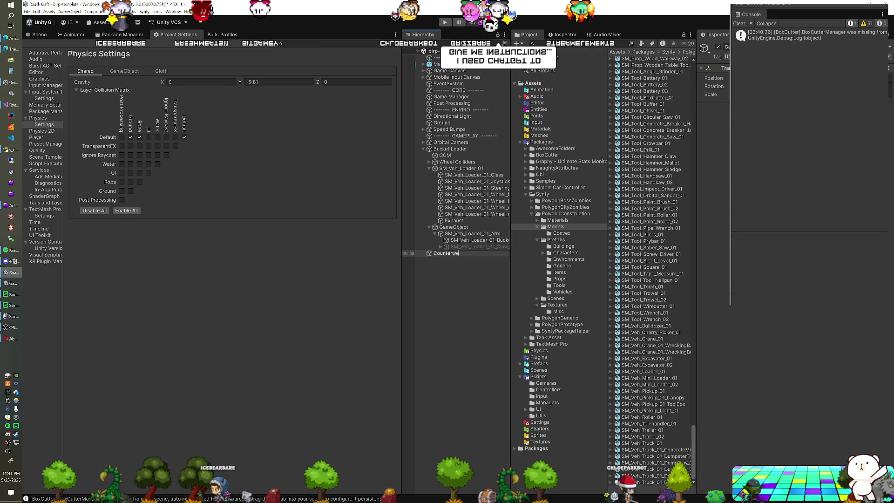
# Finish naming the new object 'Counterweight' and edit its mass value
pyautogui.write('ight')
pyautogui.press('Return')
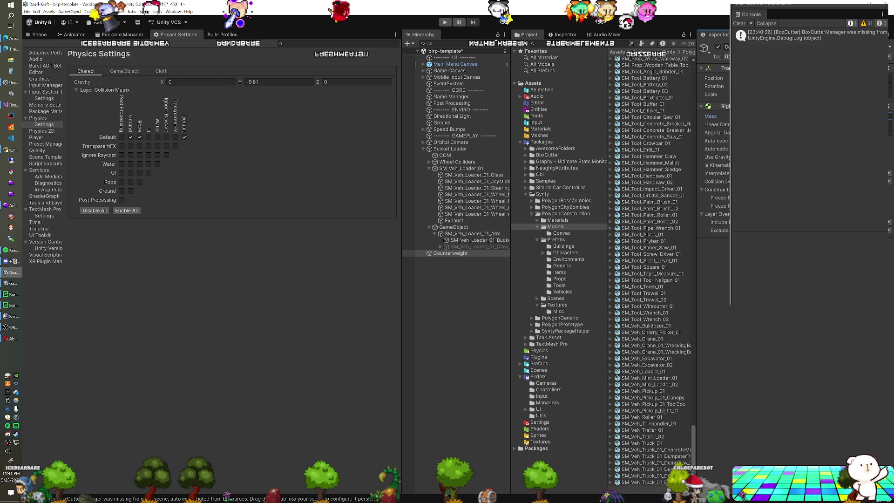
pyautogui.click(889, 116)
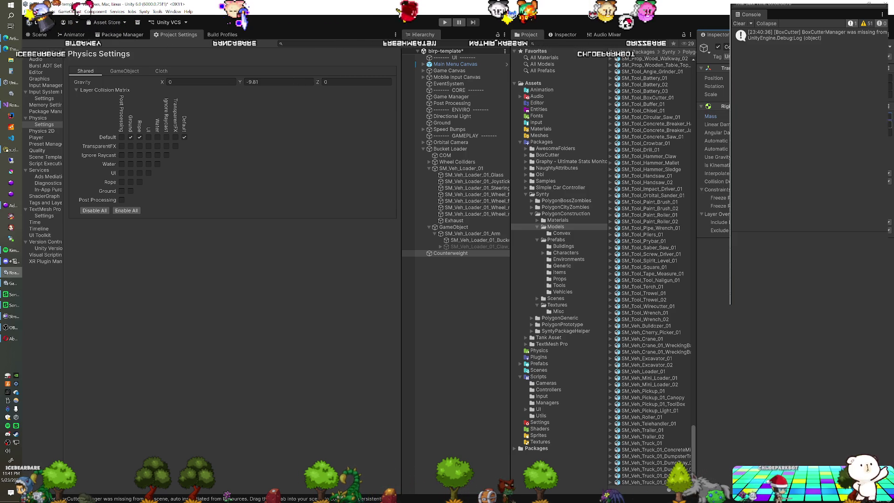
# Lower the Counterweight slightly with the move gizmo, then check the claw and arm parent objects
pyautogui.click(39, 35)
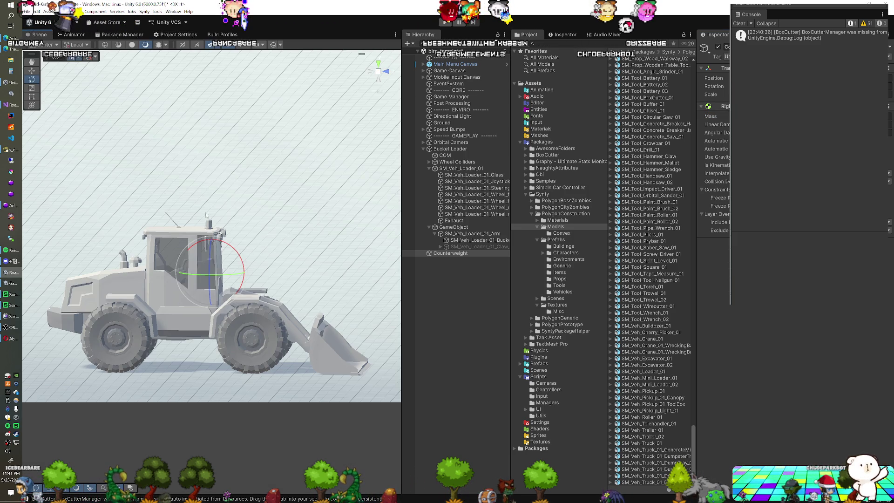
pyautogui.press('w')
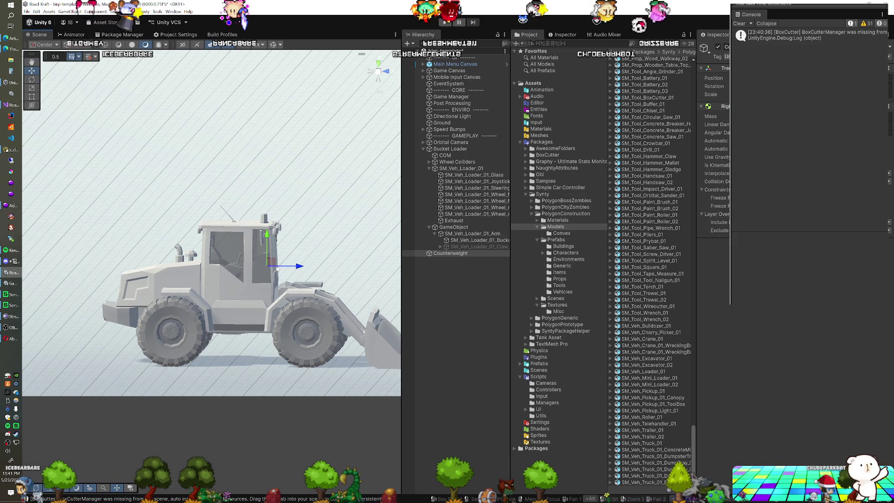
pyautogui.moveTo(120, 296)
pyautogui.mouseDown()
pyautogui.moveTo(105, 297)
pyautogui.moveTo(120, 279)
pyautogui.moveTo(119, 299)
pyautogui.moveTo(207, 303)
pyautogui.mouseUp()
pyautogui.click(452, 253)
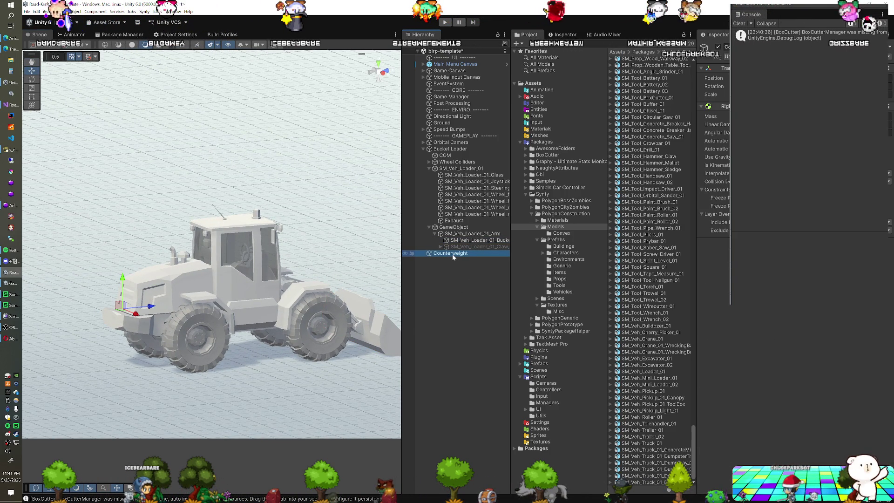
pyautogui.click(450, 247)
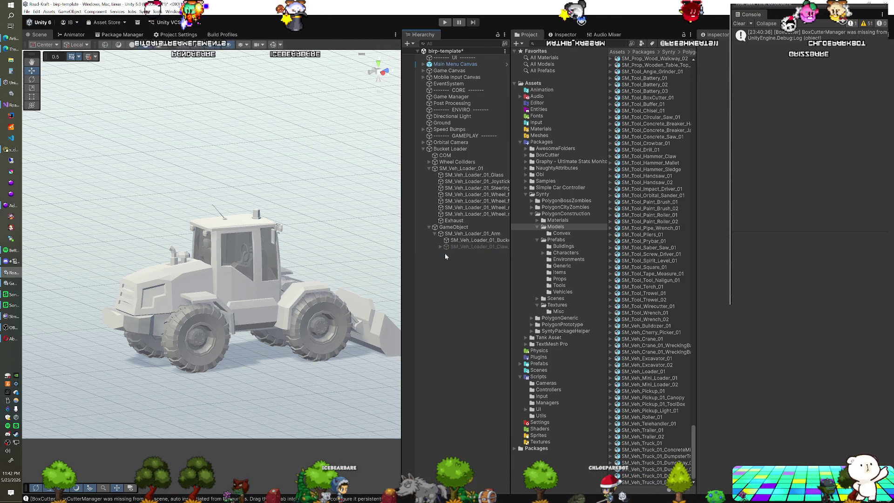
pyautogui.click(464, 228)
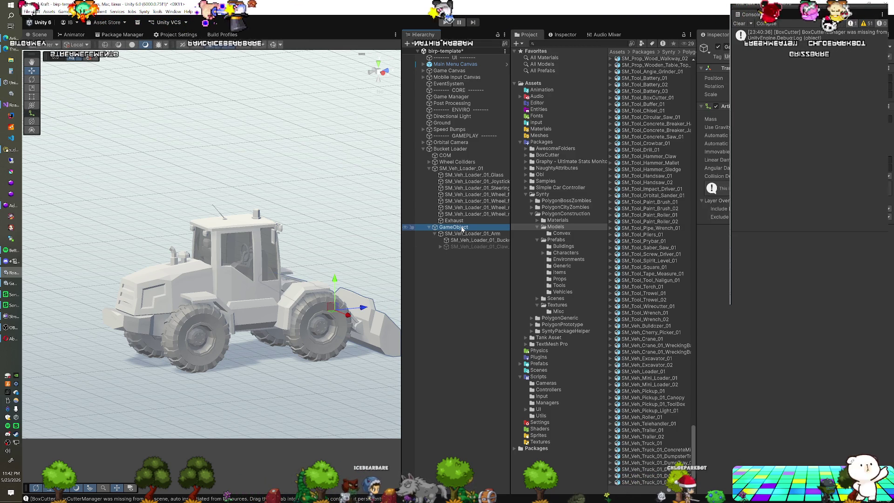
# Add a Fixed Joint to Bucket Loader with Counterweight as its Connected Body, then play
pyautogui.keyDown('ctrl'); pyautogui.click(463, 229); pyautogui.keyUp('ctrl')
pyautogui.hotkey('ctrl', 'z')
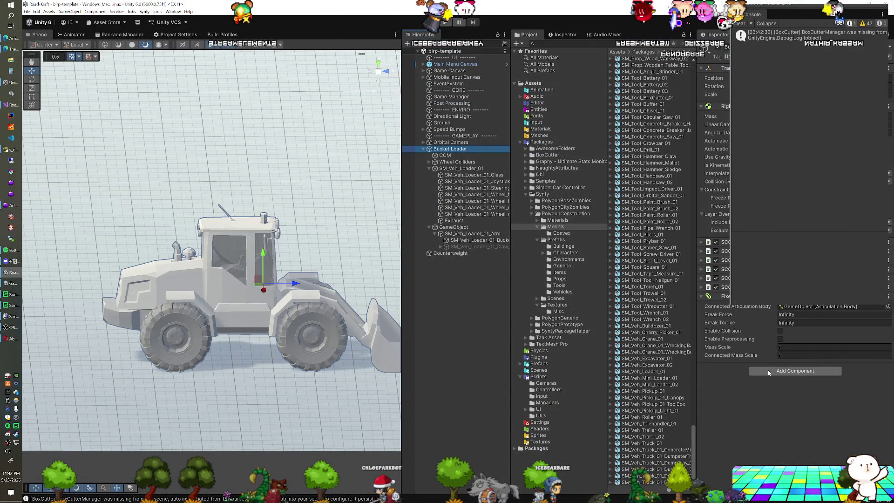
pyautogui.click(768, 373)
pyautogui.press('BackSpace')
pyautogui.write('f')
pyautogui.click(777, 400)
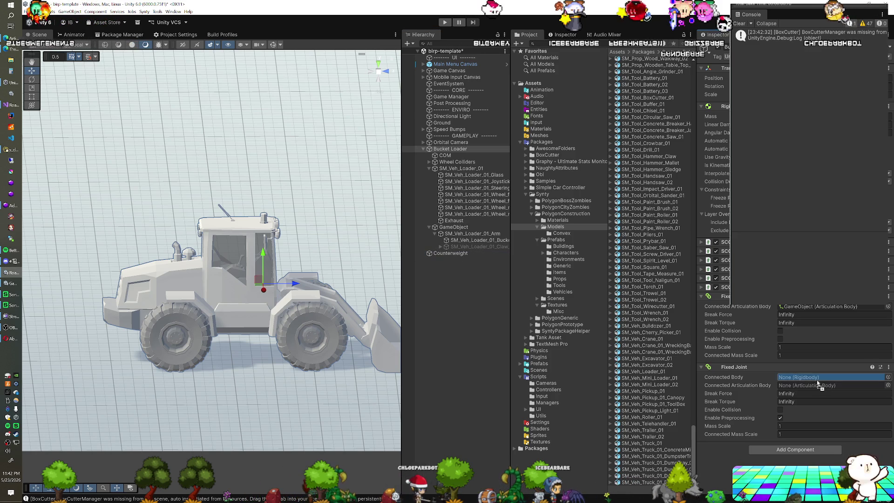
pyautogui.moveTo(818, 383); pyautogui.dragTo(785, 385)
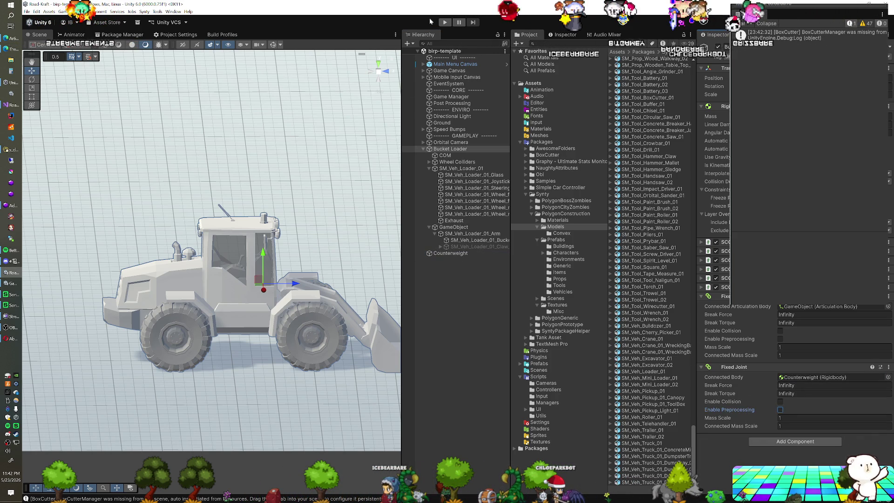
pyautogui.click(444, 21)
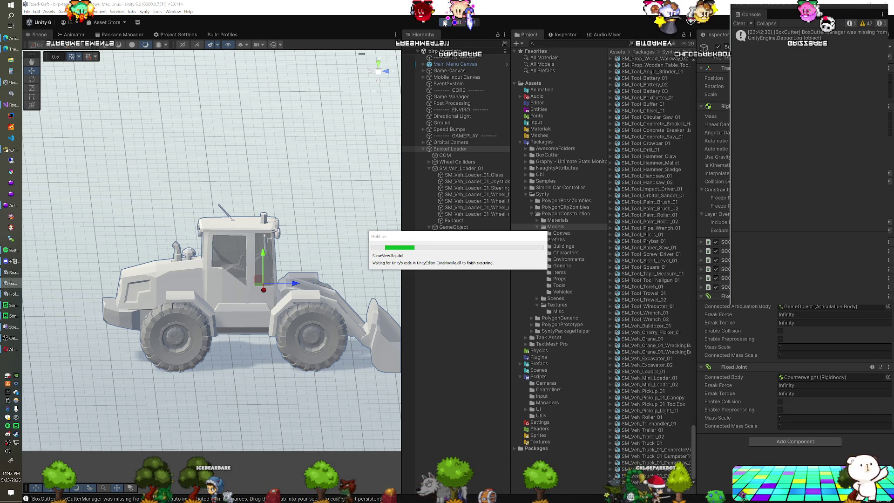
# Stop the current test run and restart play mode with the loader among the speed bumps
pyautogui.click(445, 23)
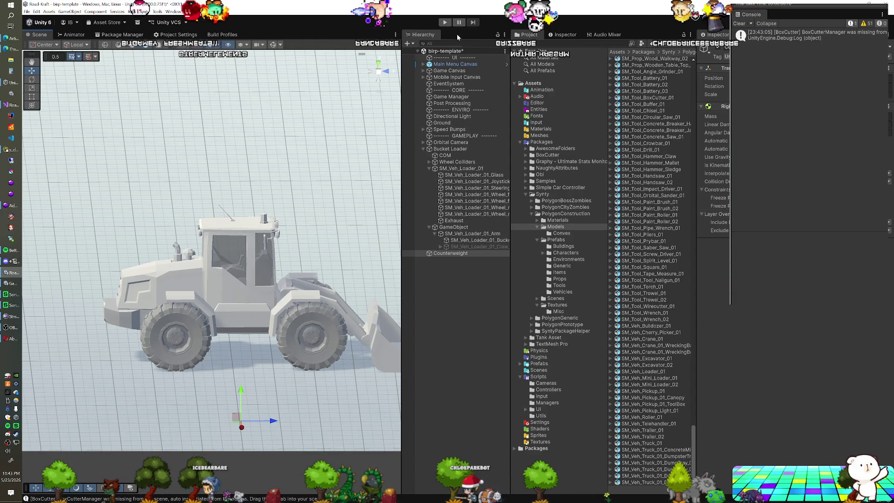
pyautogui.click(444, 23)
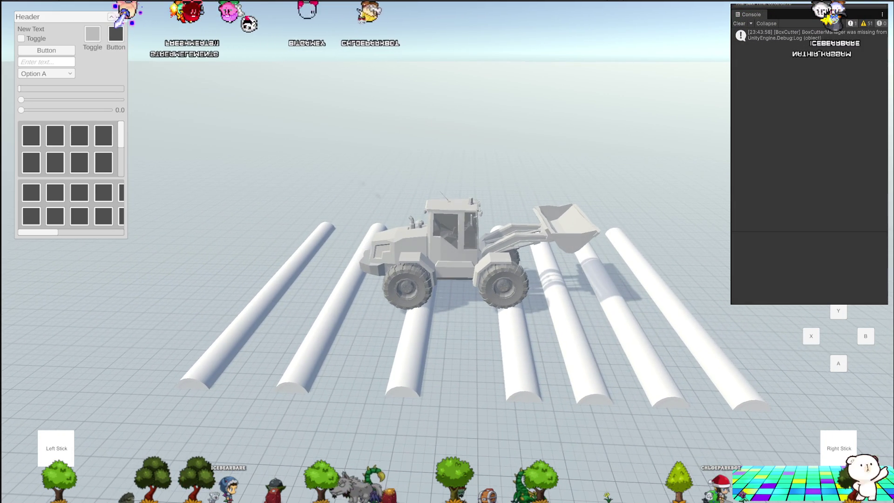
# Delete the Bucket Loader's Counterweight object, check the arm's mass, and start a play test without it
pyautogui.hotkey('ctrl', 'p')
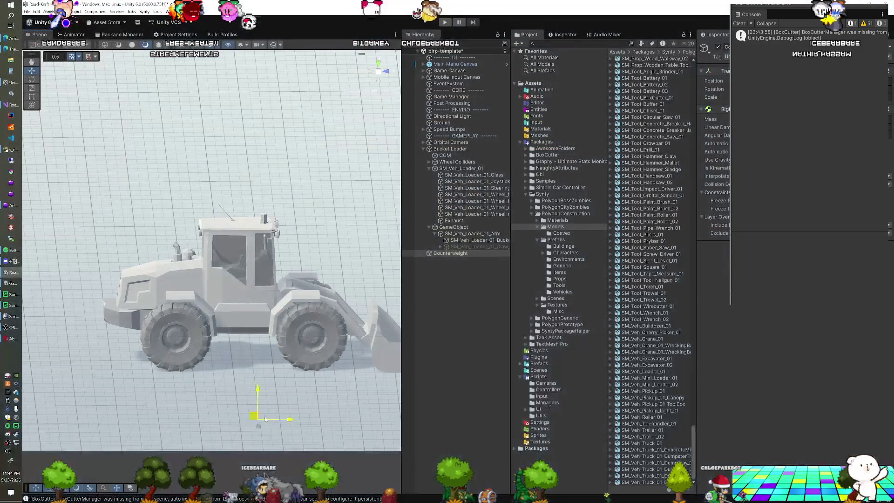
pyautogui.click(451, 149)
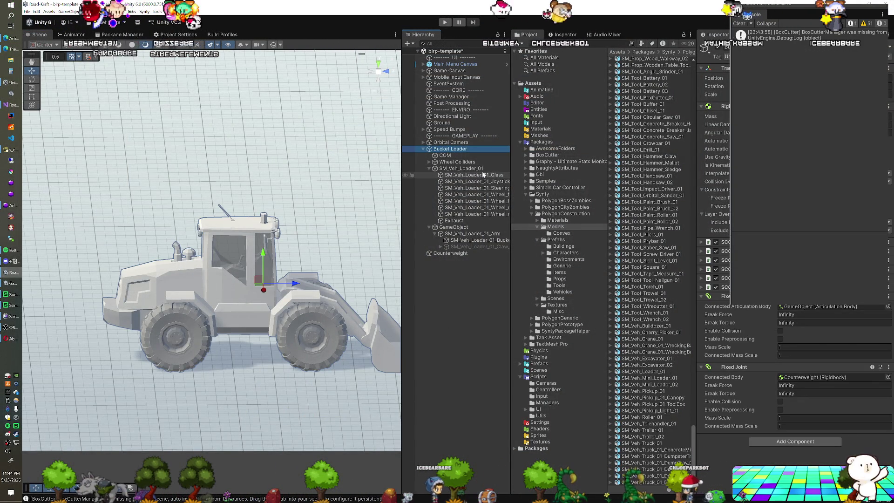
pyautogui.click(459, 253)
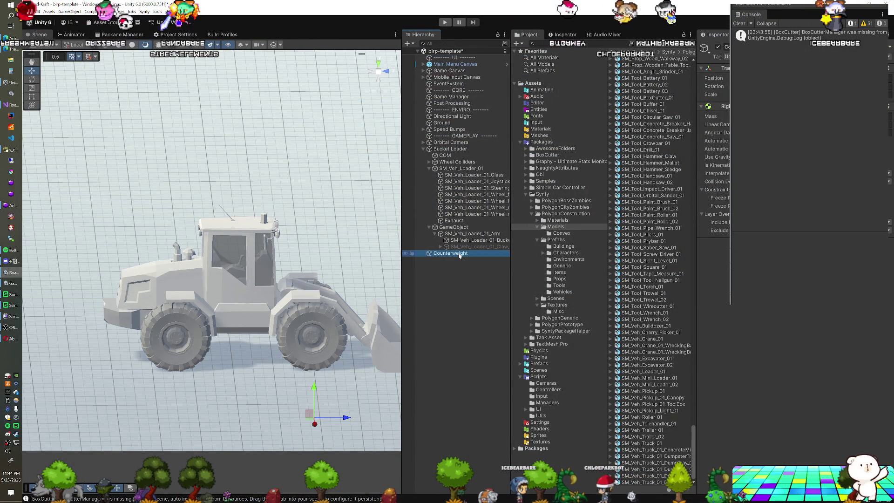
pyautogui.press('Delete')
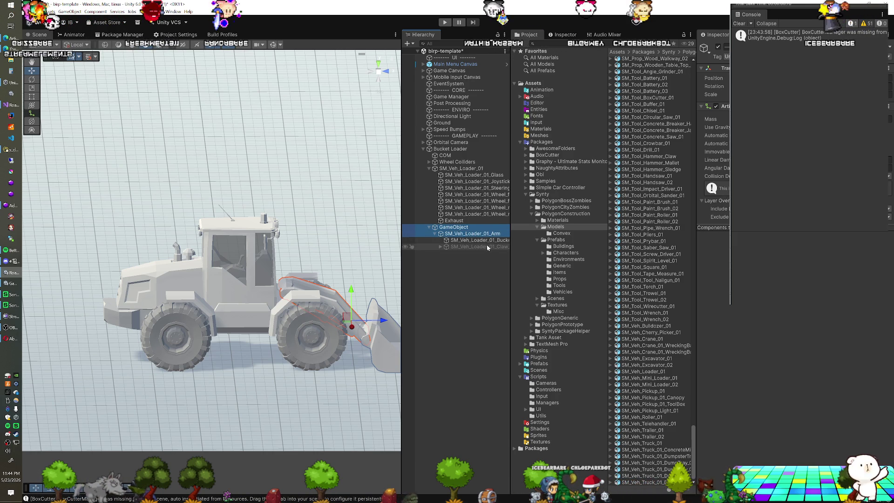
pyautogui.click(710, 119)
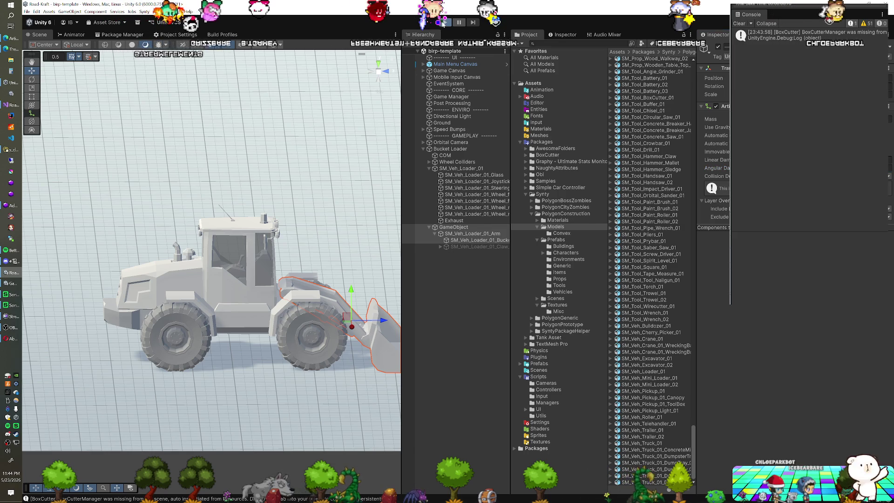
pyautogui.click(445, 22)
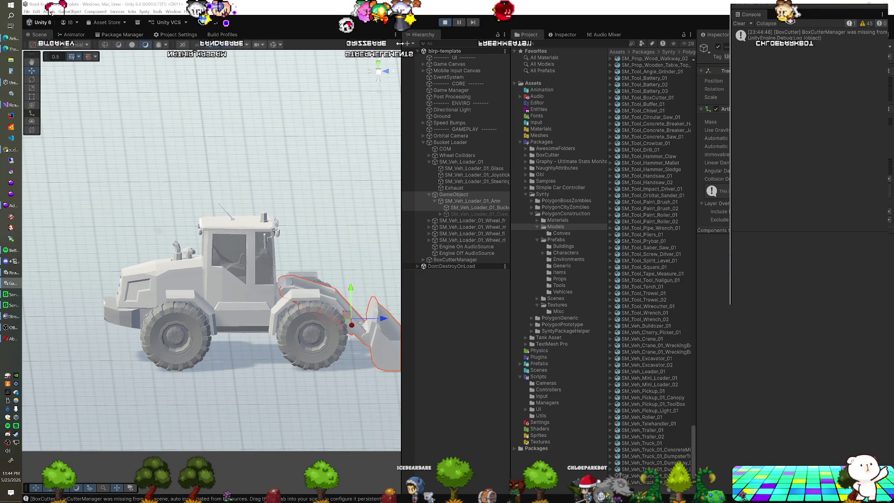
# Remove the second Fixed Joint component and restart play mode
pyautogui.hotkey('ctrl', 'p')
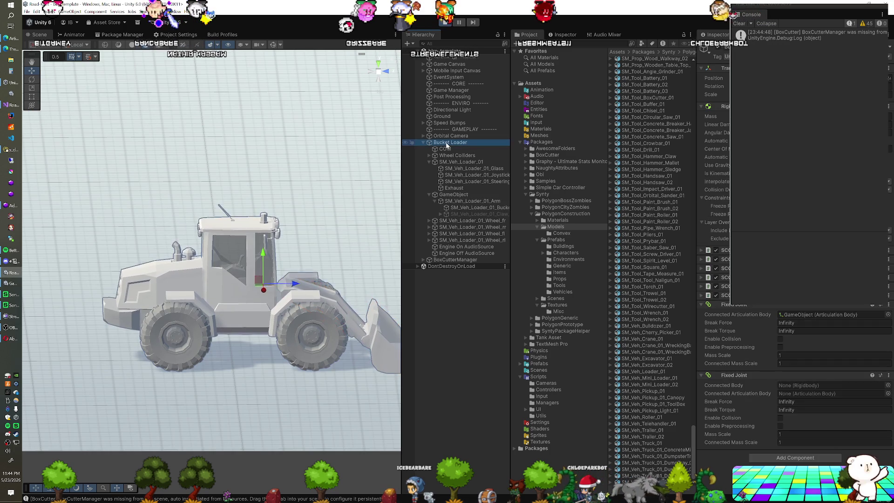
pyautogui.rightClick(743, 368)
pyautogui.click(758, 393)
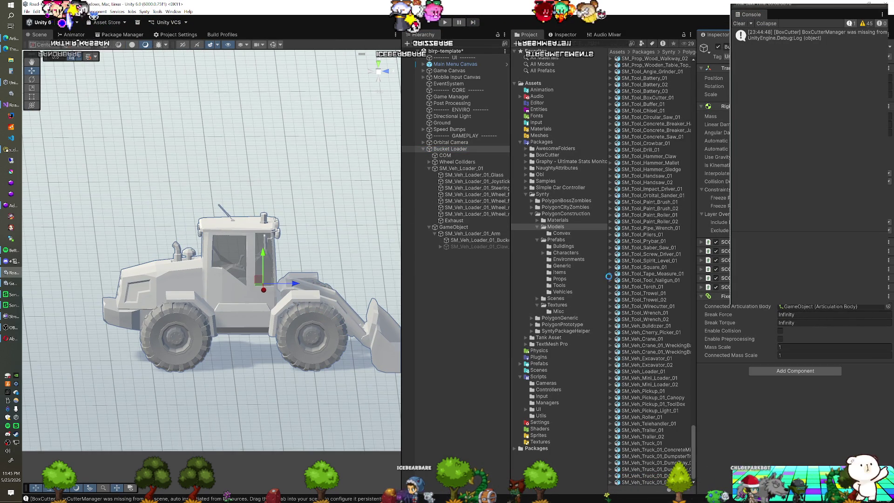
pyautogui.hotkey('ctrl', 'p')
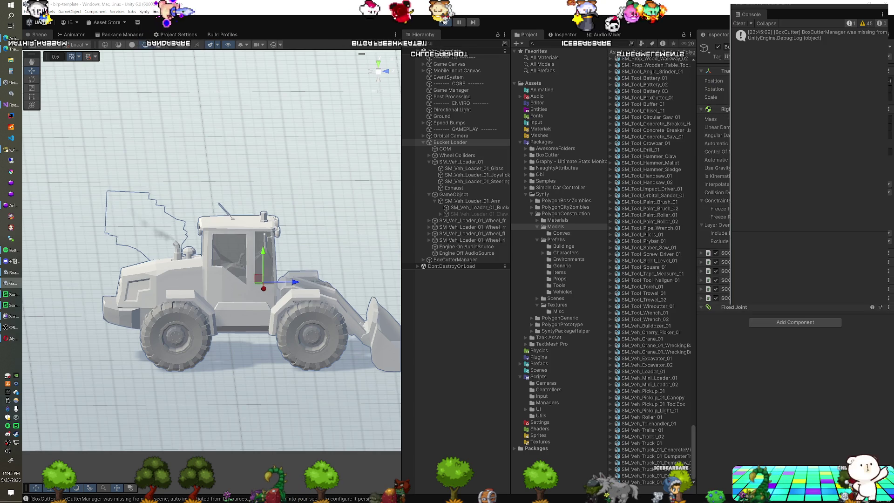
# Raise and tilt the arm and bucket with the Up/Down keys, then lower them near the ground
pyautogui.click(474, 196)
pyautogui.click(473, 201)
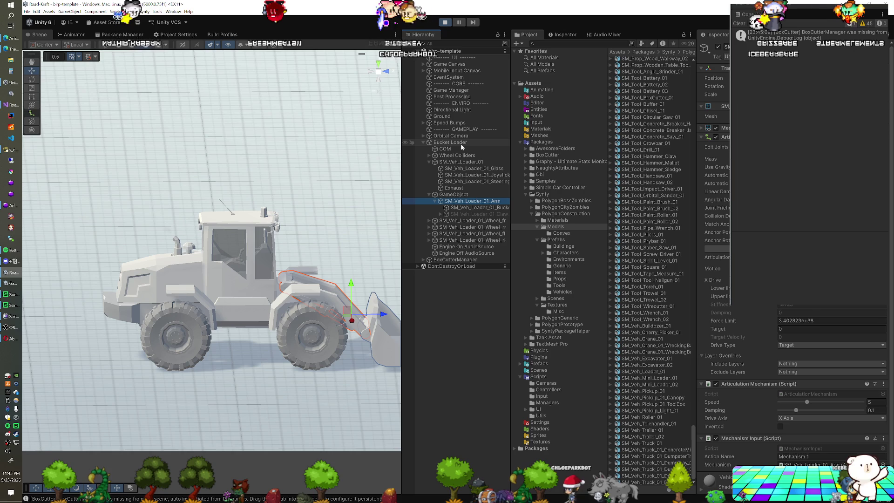
pyautogui.click(462, 130)
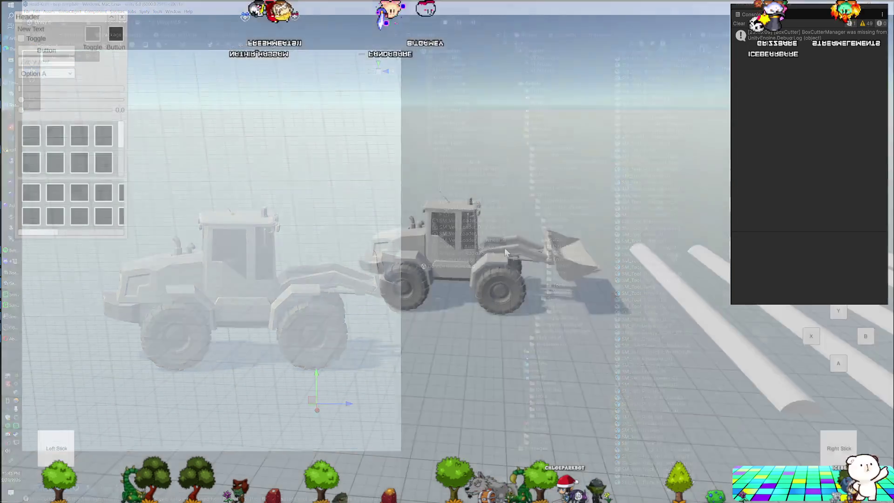
pyautogui.press('Up')
pyautogui.press('Up')
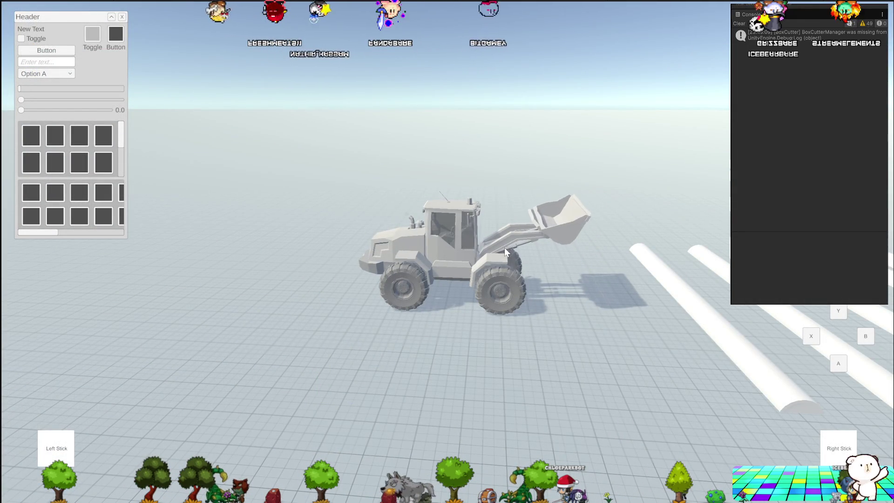
pyautogui.press('Down')
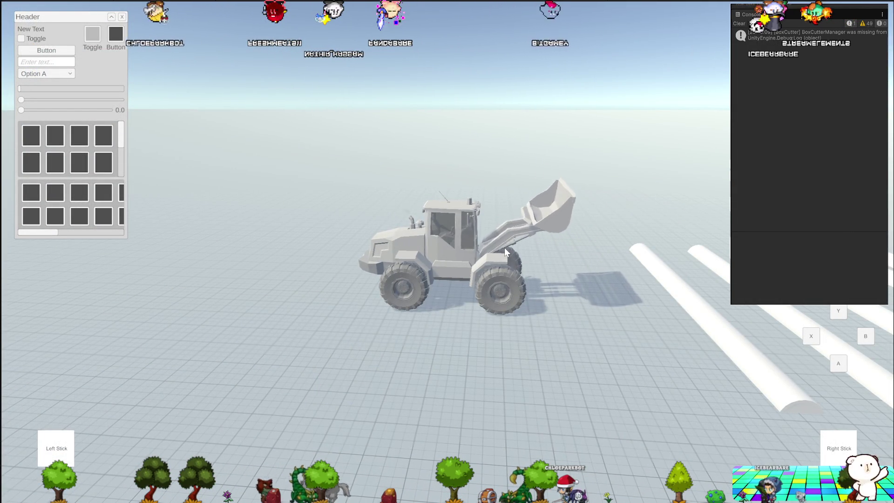
pyautogui.press('Up')
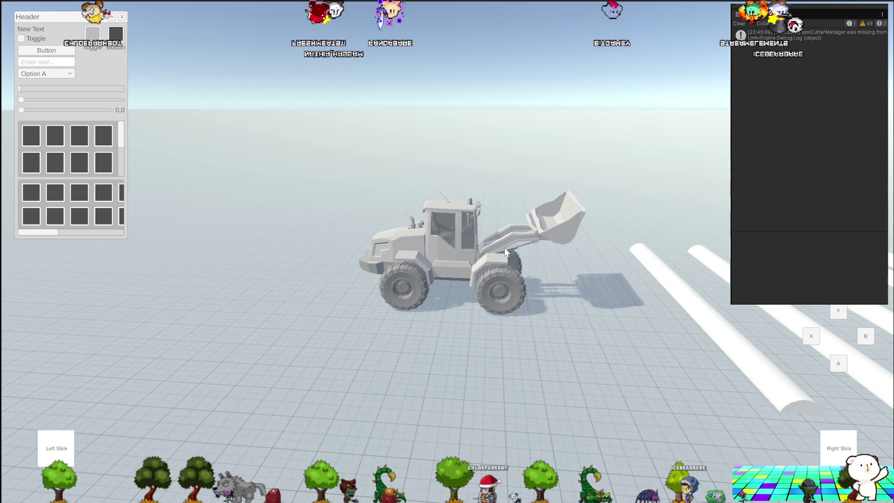
pyautogui.press('Down')
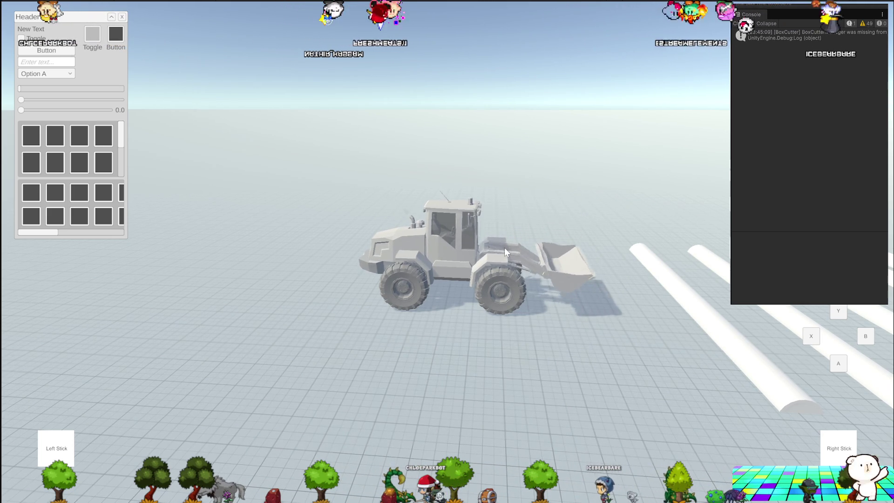
pyautogui.press('Up')
pyautogui.press('Down')
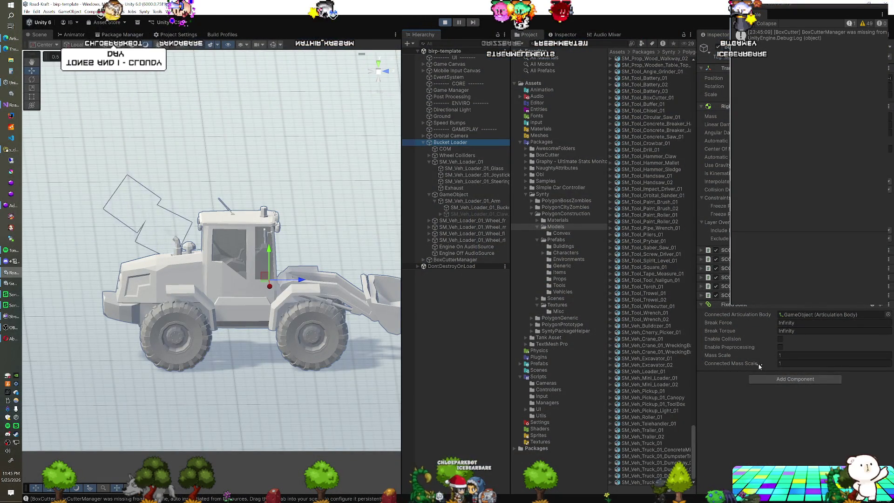
# Review the arm's articulation body mass and the Bucket Loader's Fixed Joint (Connected Mass Scale 1e-05)
pyautogui.click(479, 192)
pyautogui.keyDown('shift'); pyautogui.click(479, 206); pyautogui.keyUp('shift')
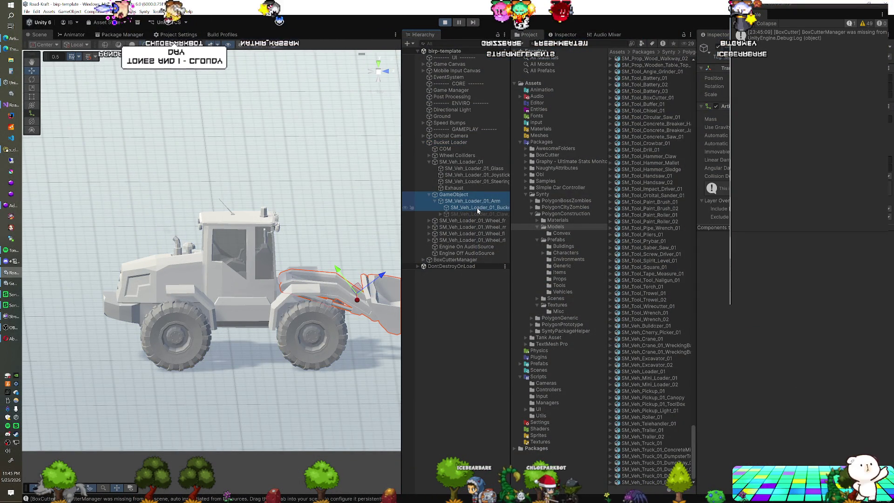
pyautogui.click(889, 119)
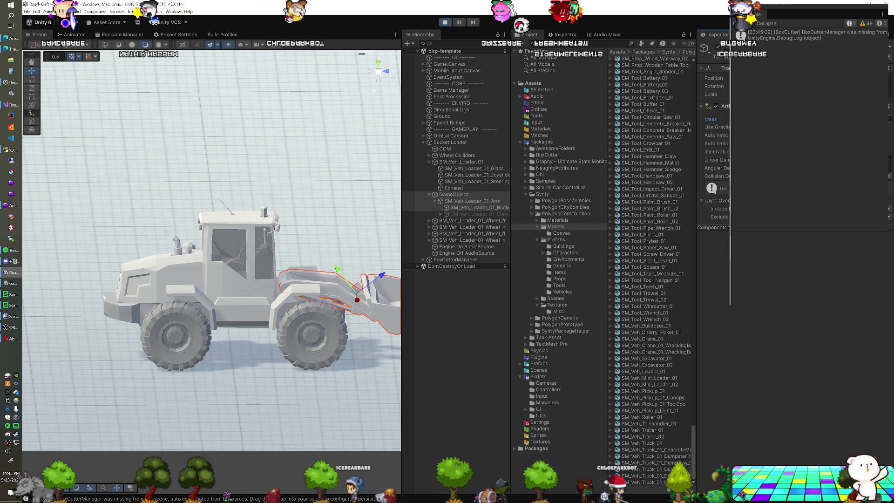
pyautogui.click(449, 143)
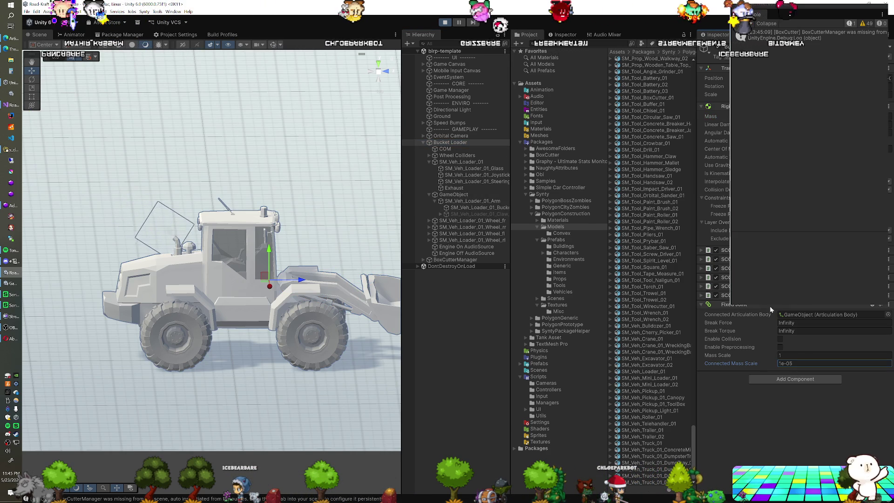
# Deselect the loader and run a quick play test, then stop it
pyautogui.click(468, 58)
pyautogui.click(445, 22)
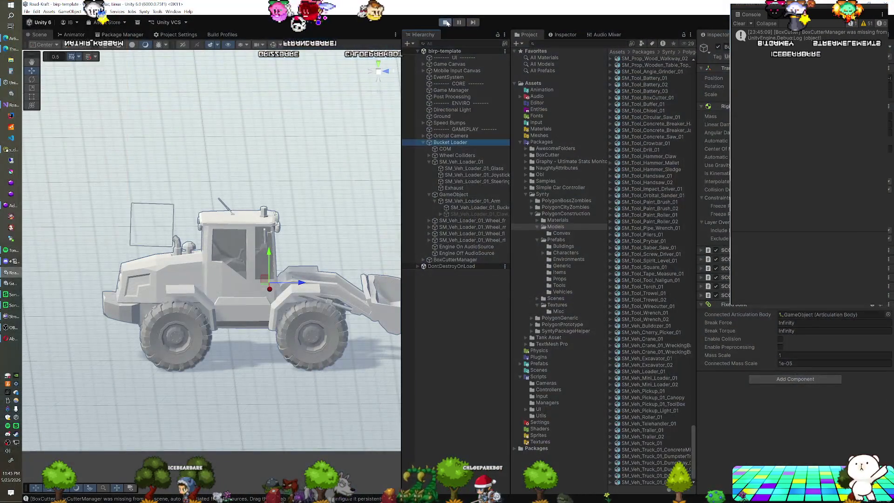
pyautogui.click(447, 23)
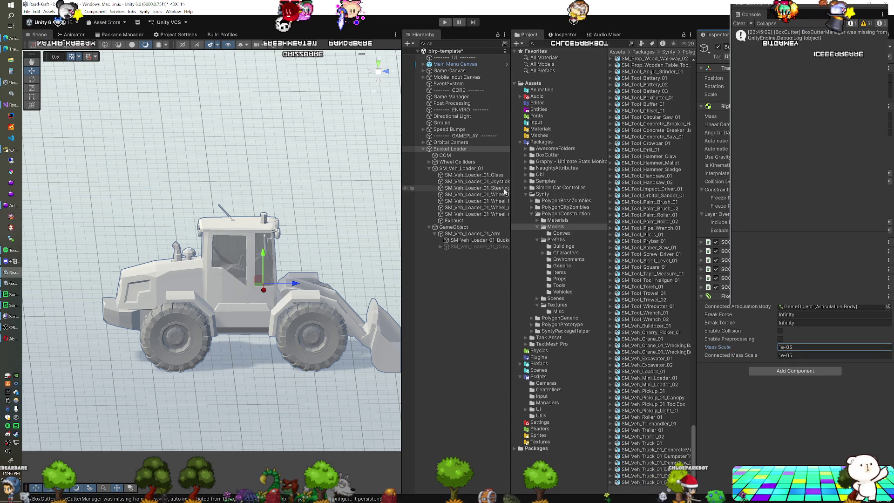
# Select the arm and bucket objects and check their articulation body mass
pyautogui.click(476, 227)
pyautogui.keyDown('shift'); pyautogui.click(482, 240); pyautogui.keyUp('shift')
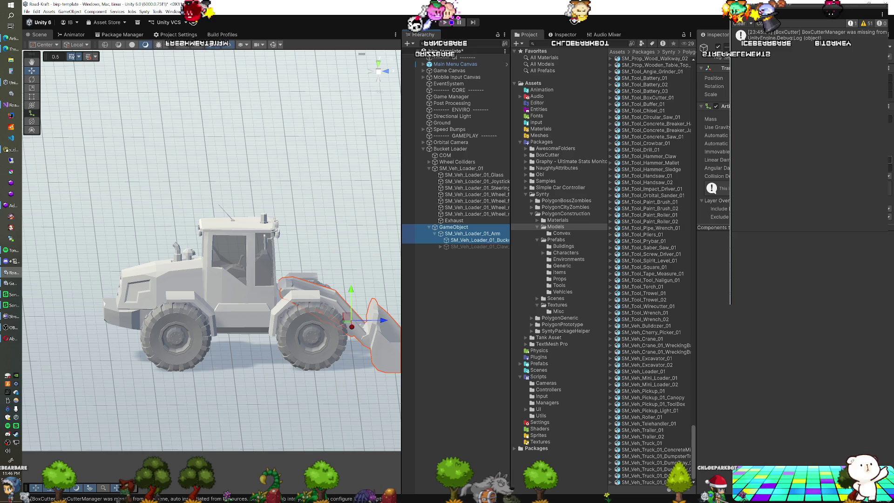
pyautogui.click(711, 119)
# Save the scene and run a short play test of the loader
pyautogui.hotkey('ctrl', 's')
pyautogui.hotkey('ctrl', 'p')
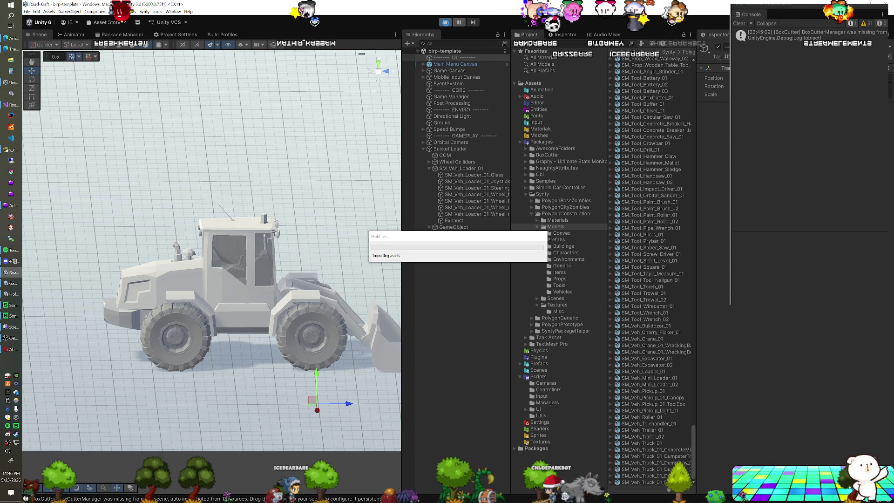
pyautogui.click(446, 23)
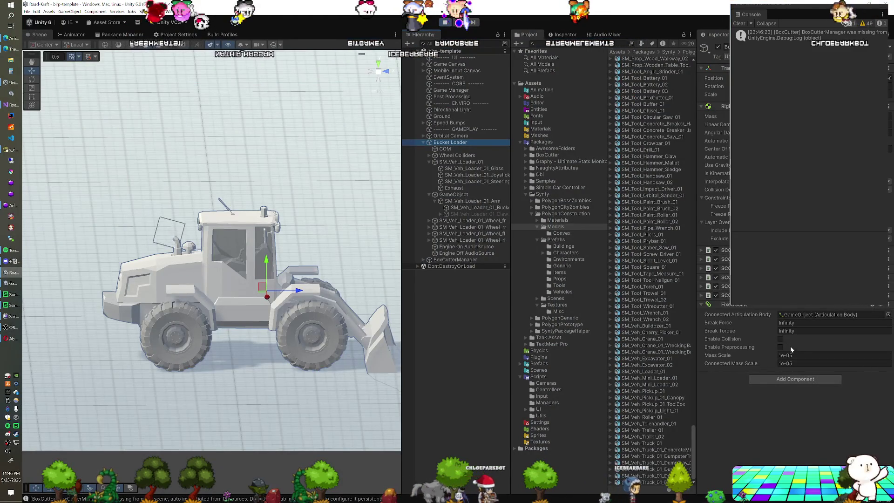
# Enter 1 for the Fixed Joint's Mass Scale and run two play tests to compare
pyautogui.write('1')
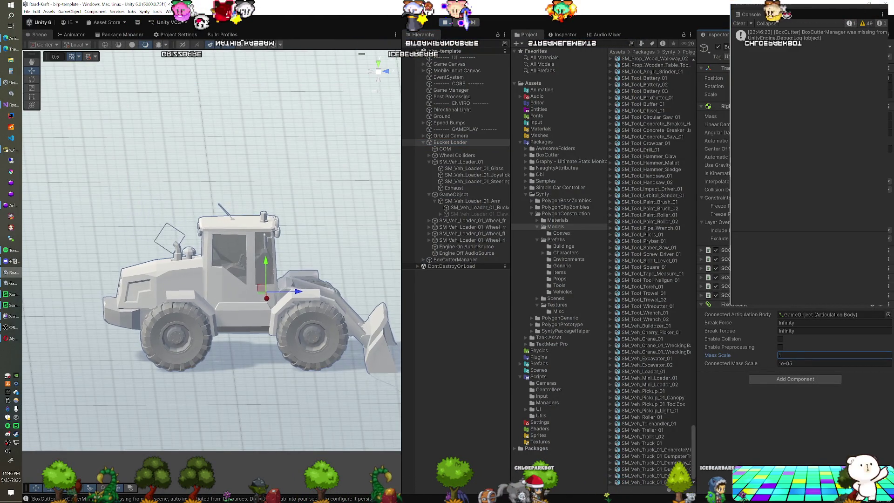
pyautogui.click(771, 16)
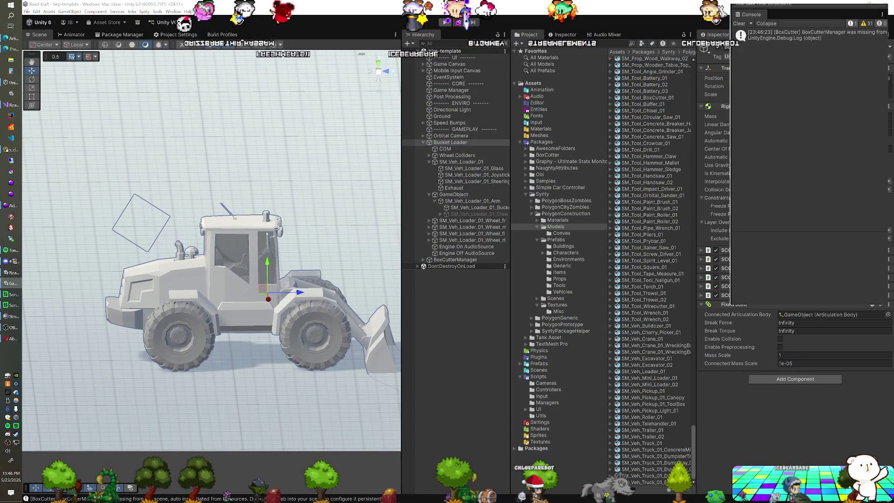
pyautogui.hotkey('ctrl', 'z')
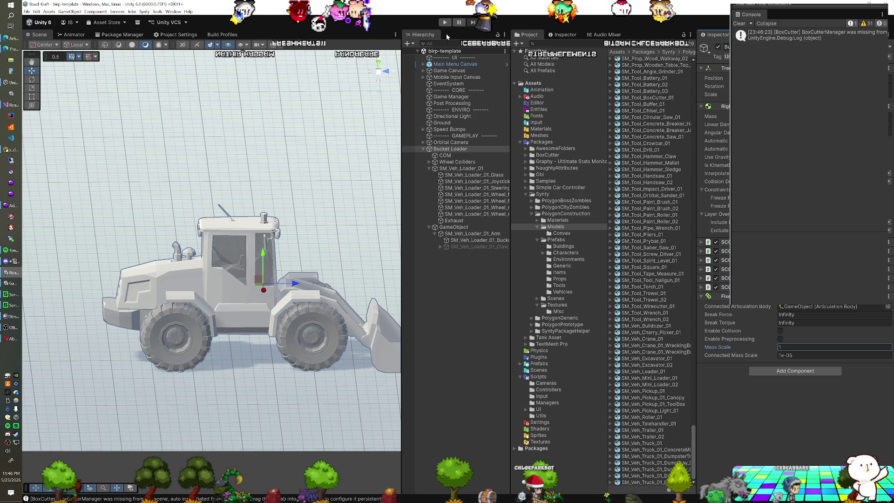
pyautogui.click(445, 22)
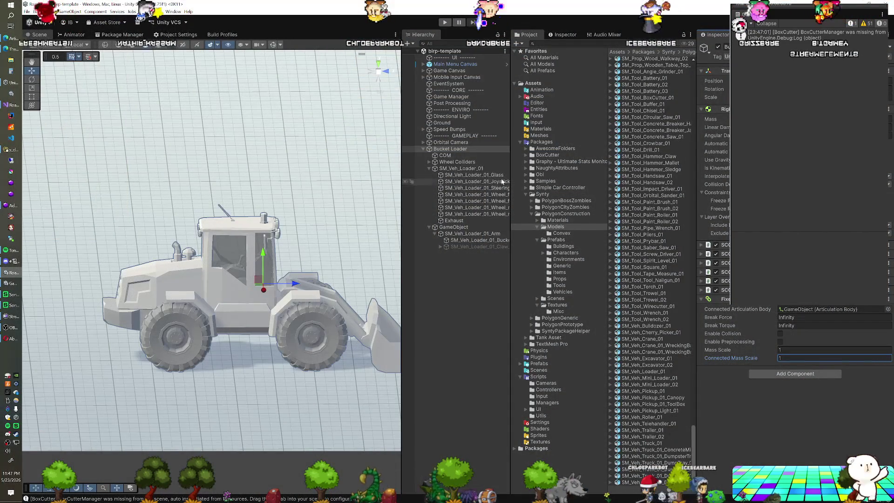
pyautogui.click(445, 23)
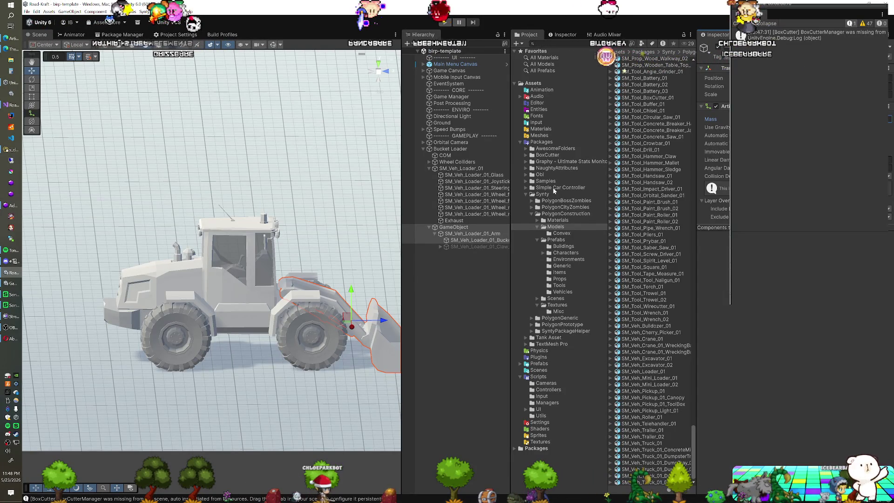
# Save the scene, deselect the arm, and start play mode to drive the loader
pyautogui.hotkey('ctrl', 's')
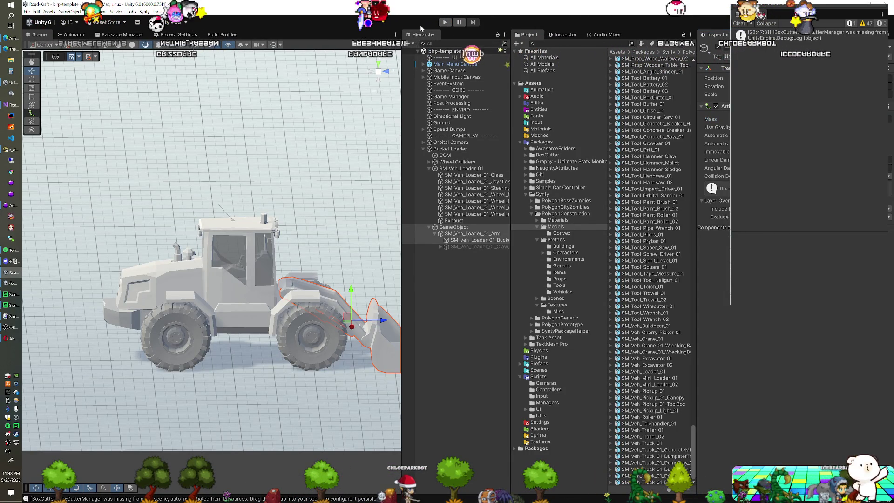
pyautogui.click(447, 57)
pyautogui.click(444, 22)
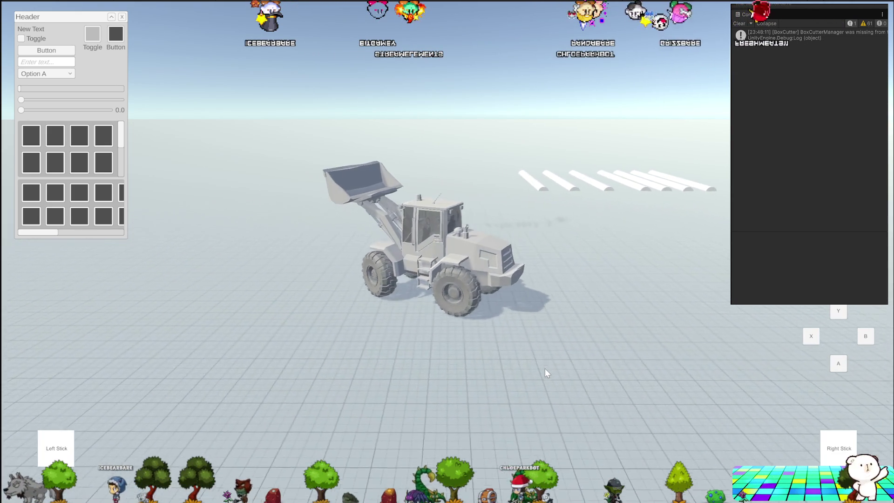
# Steer the loader right with D, then drive it forward with W across the white speed bumps
pyautogui.press('d')
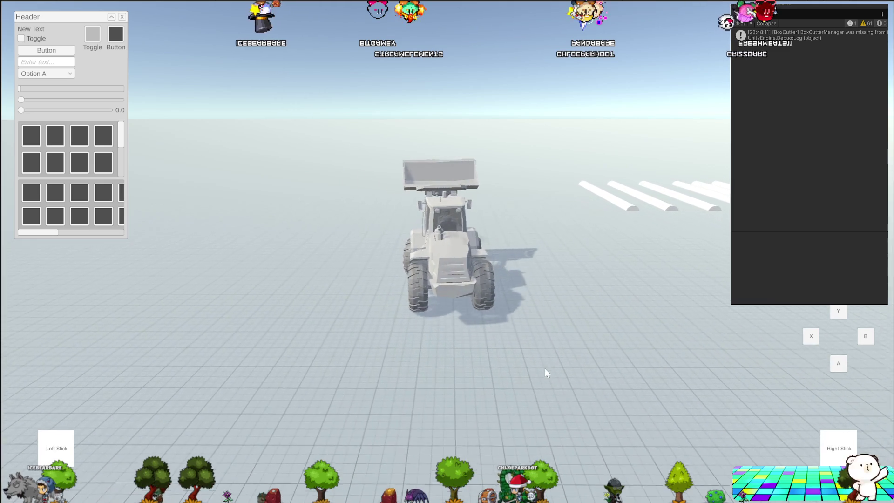
pyautogui.press('d')
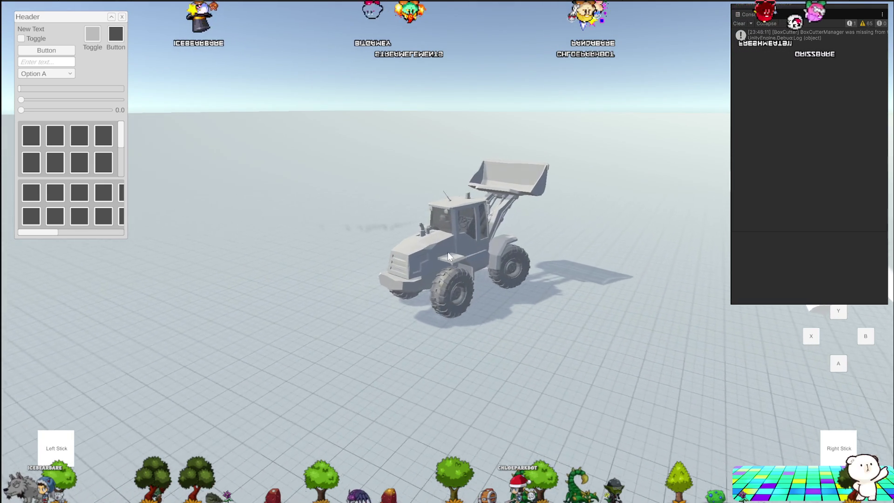
pyautogui.press('d')
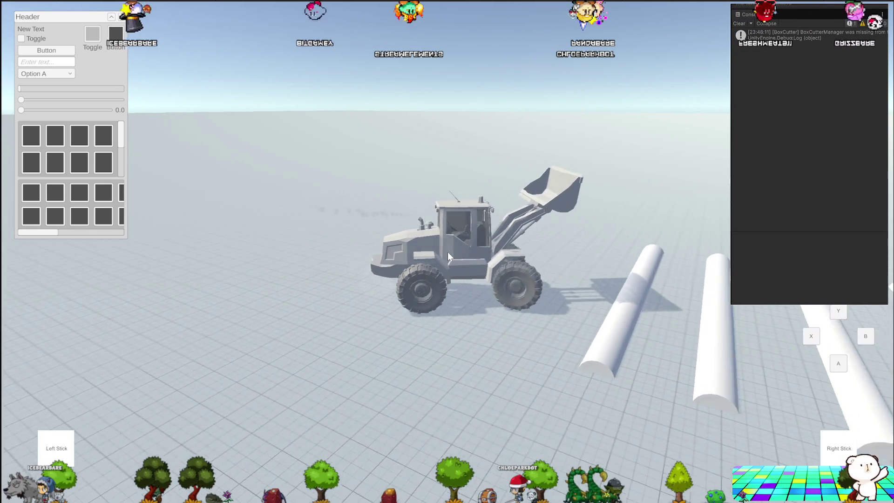
pyautogui.press('w')
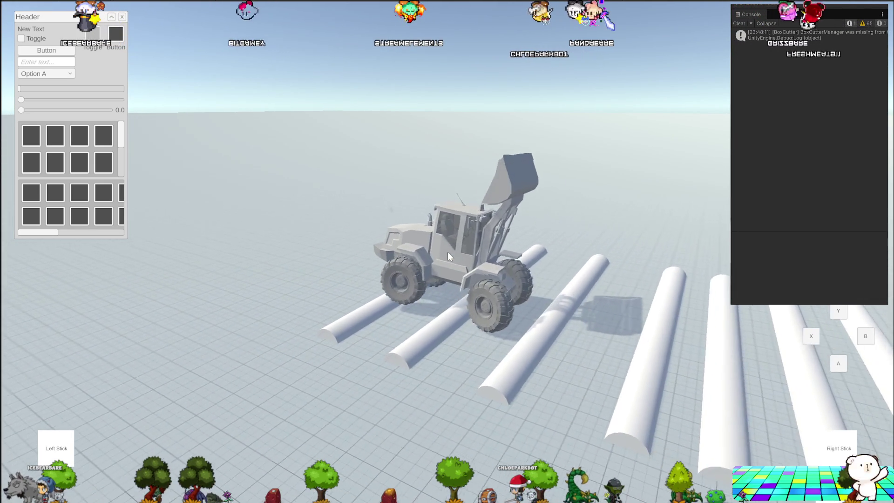
pyautogui.press('w')
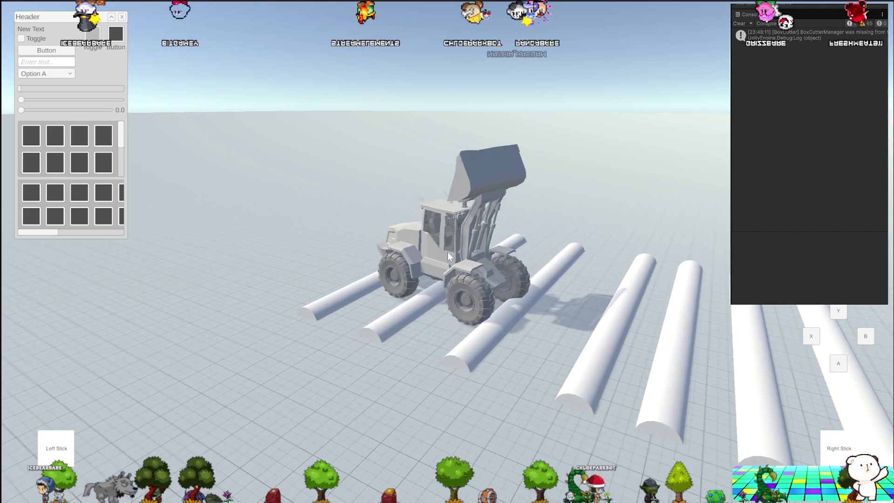
pyautogui.press('w')
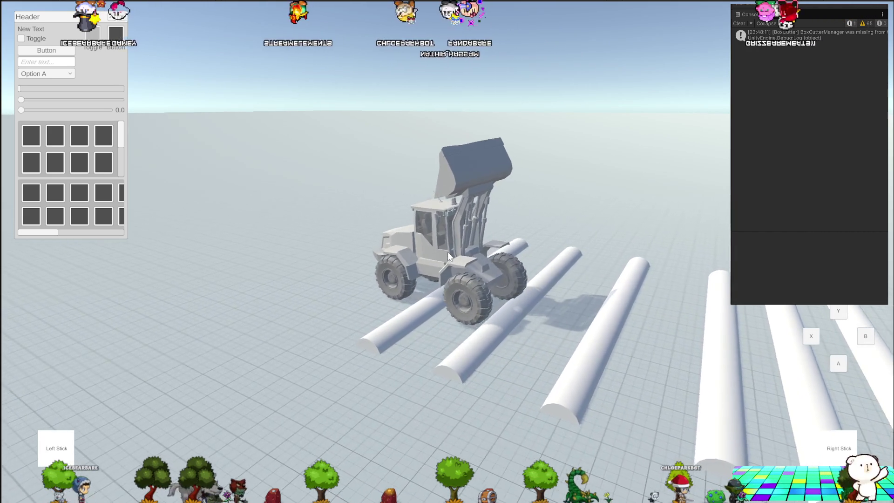
pyautogui.press('w')
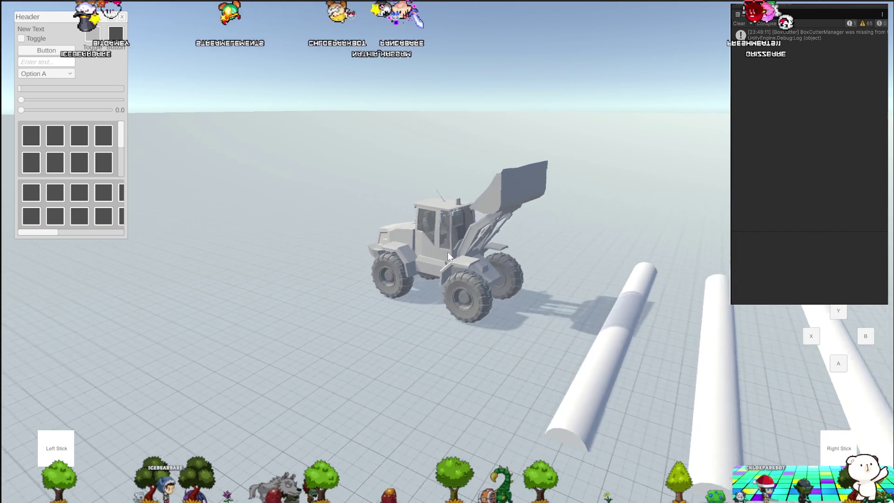